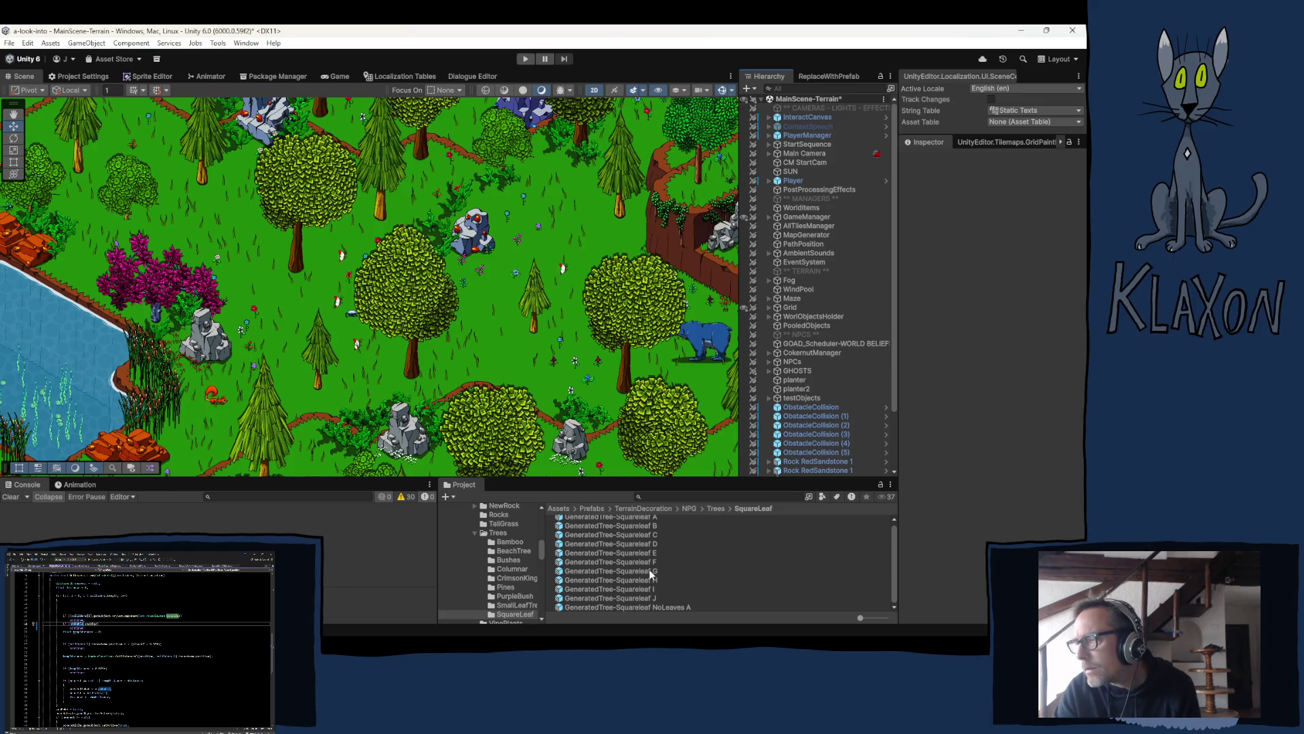
Step: Open the BeehiveObject prefab from Prefabs/Animals in Prefab Mode
scroll(663, 564, up, 1)
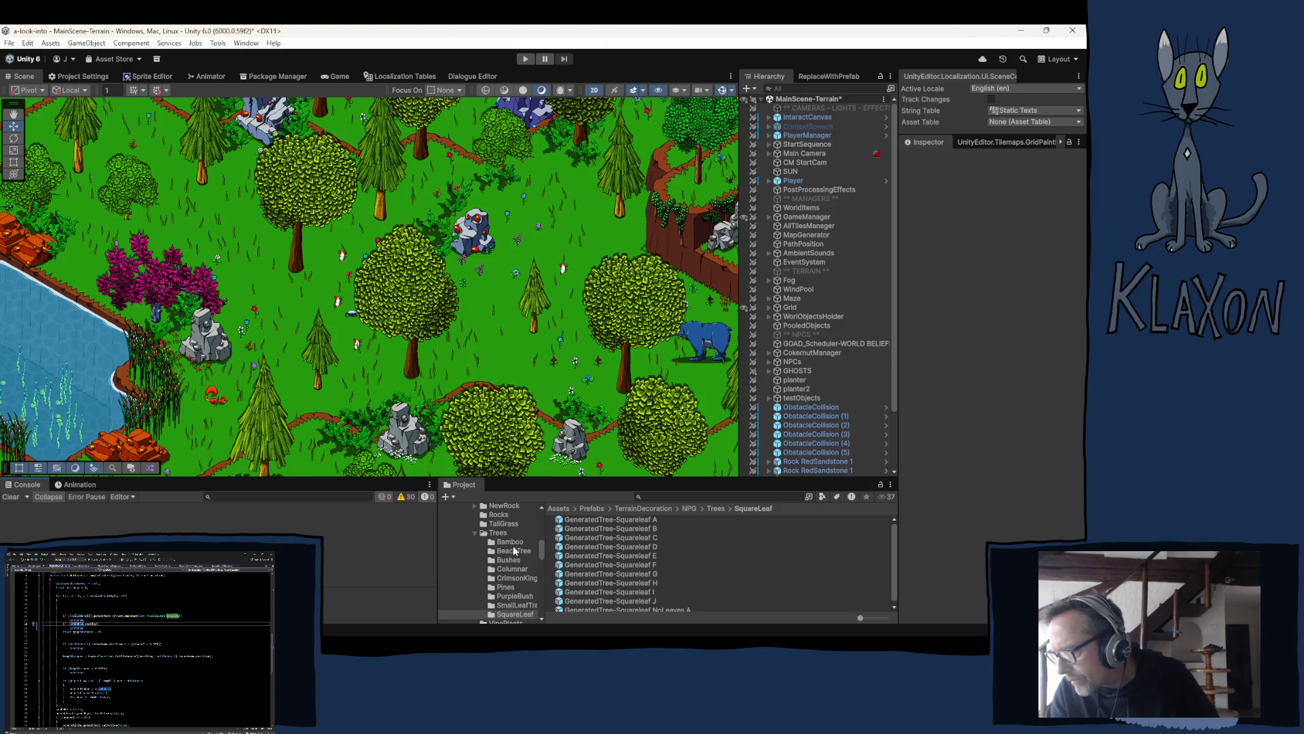
scroll(513, 553, up, 5)
scroll(510, 608, up, 5)
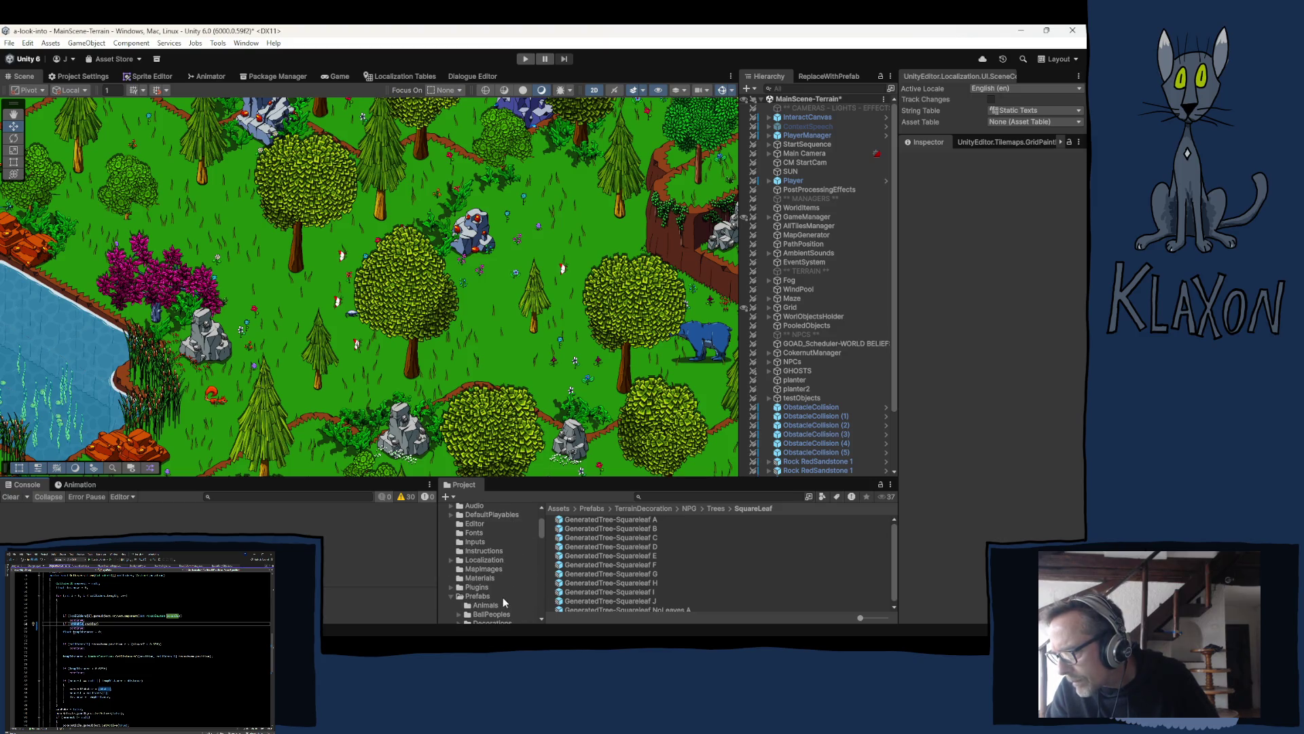
click(486, 573)
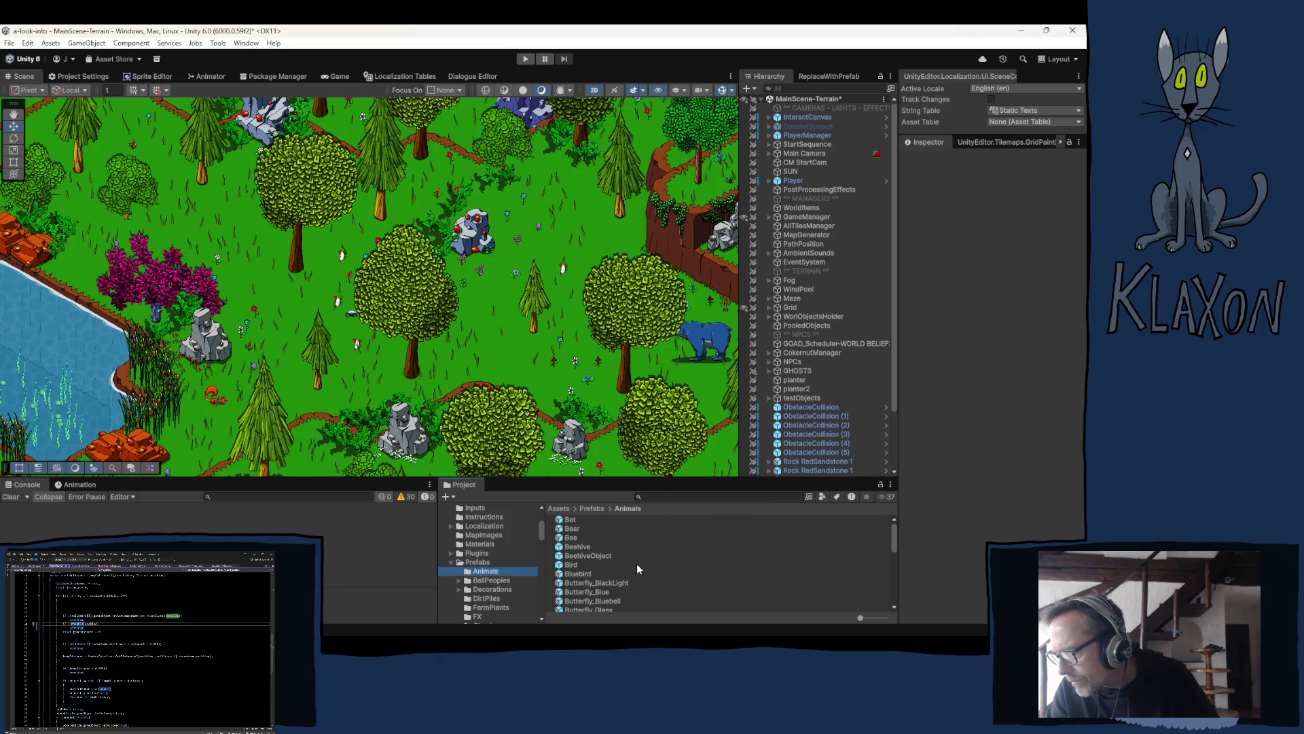
click(585, 556)
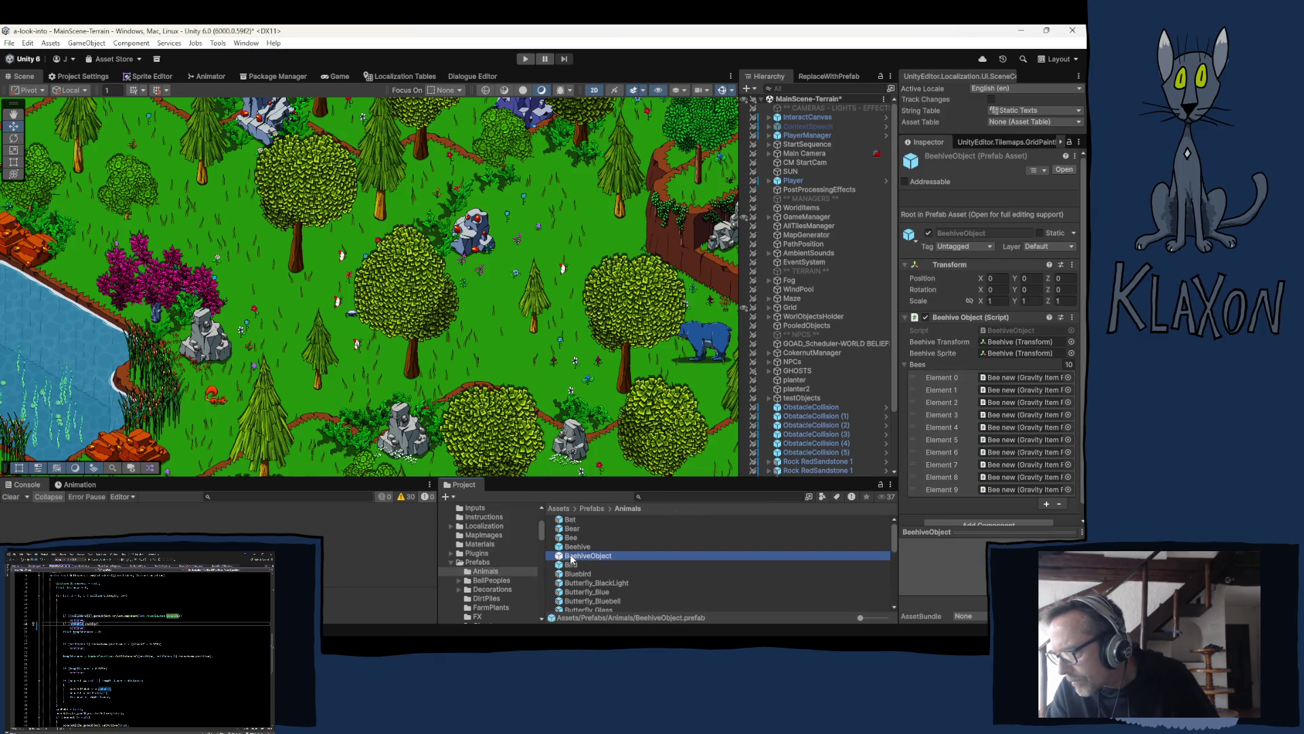
double_click(603, 556)
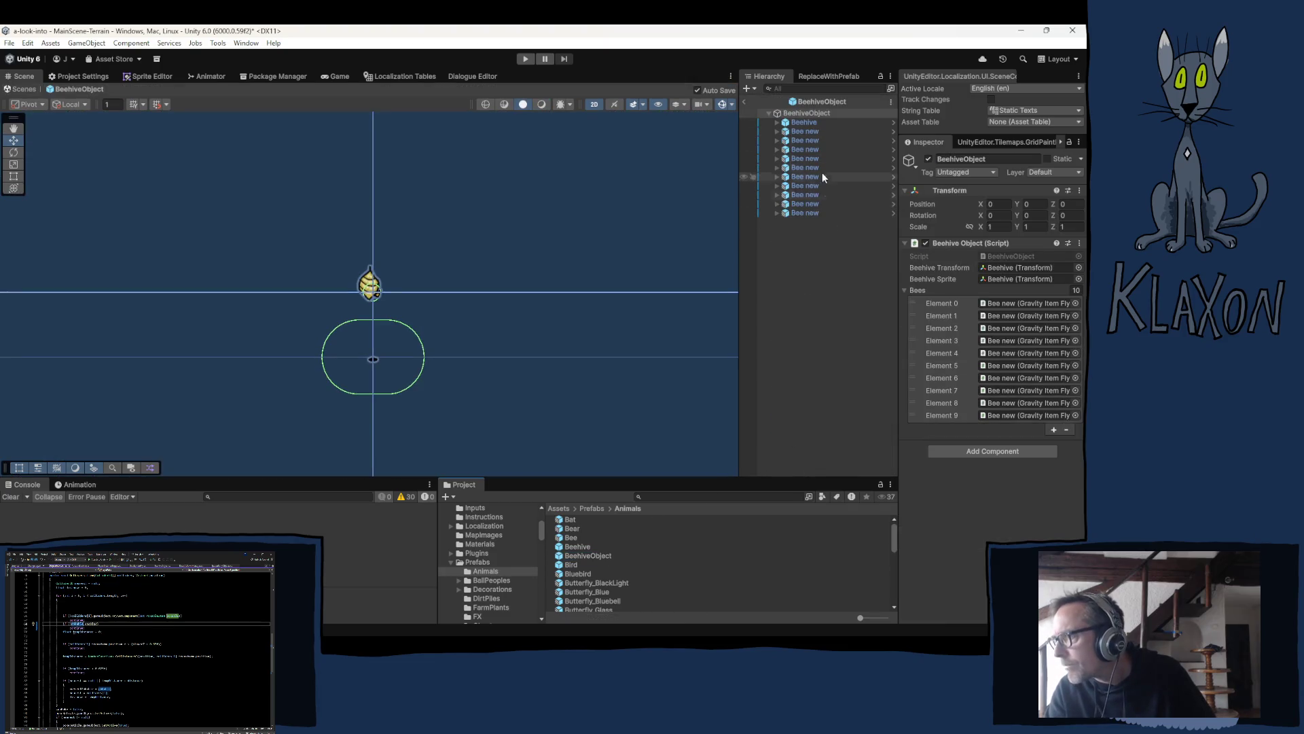
Step: Select the Beehive child to review its Pokable Beehive script (Hard difficulty, spawns Honeycomb)
click(799, 124)
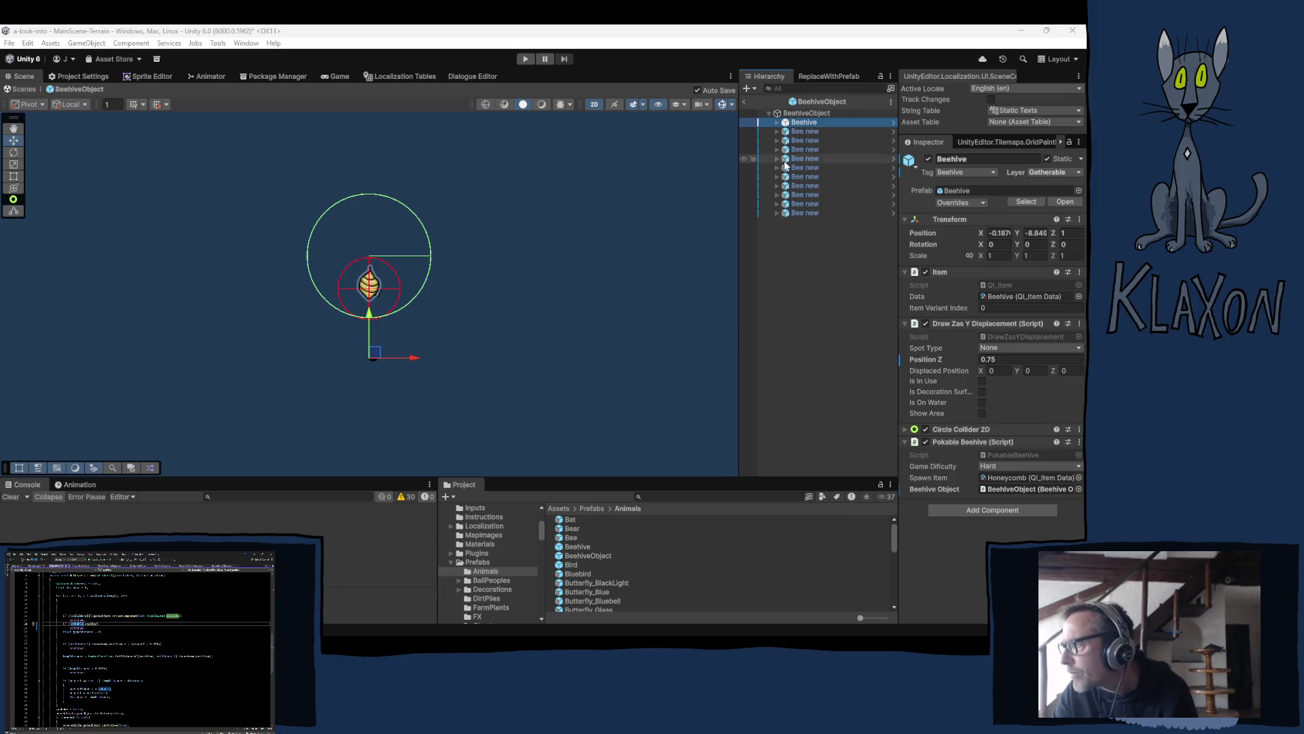
Step: Inspect the inner Beehive sprite's settings, then return to the parent Beehive
click(777, 121)
click(802, 130)
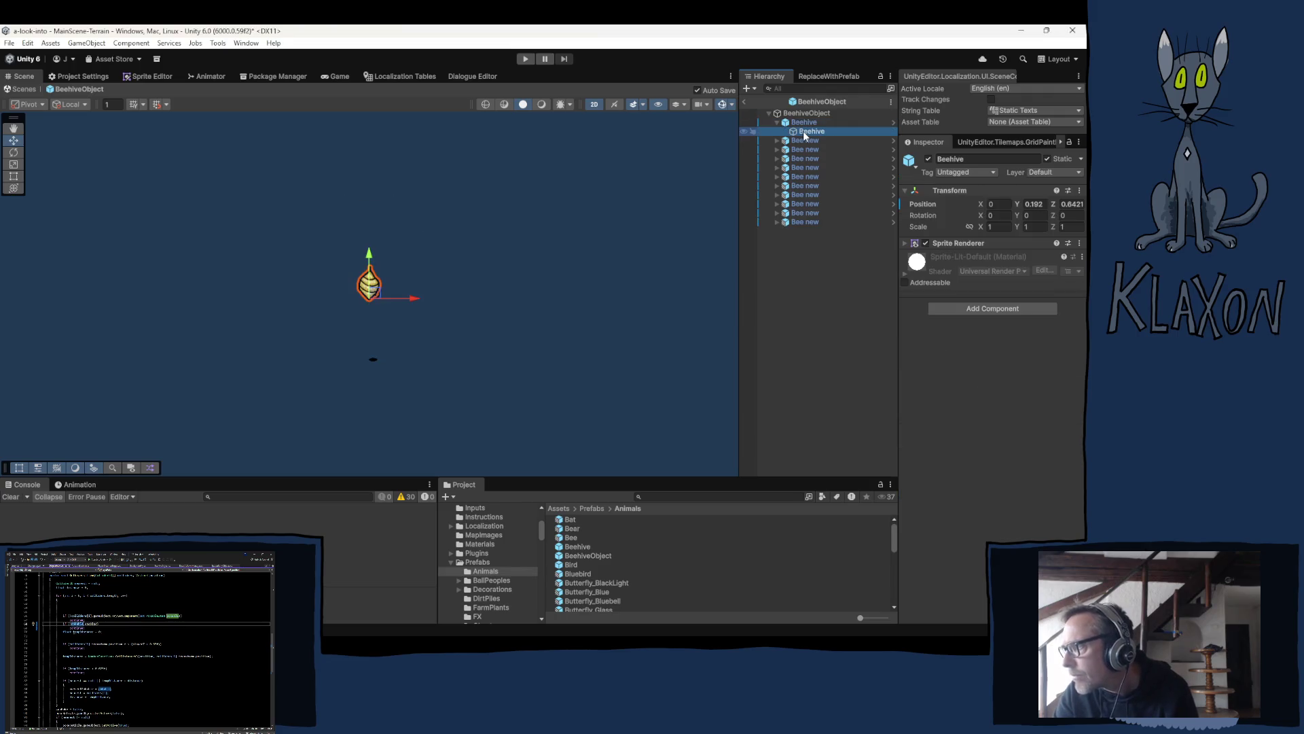
scroll(379, 303, up, 5)
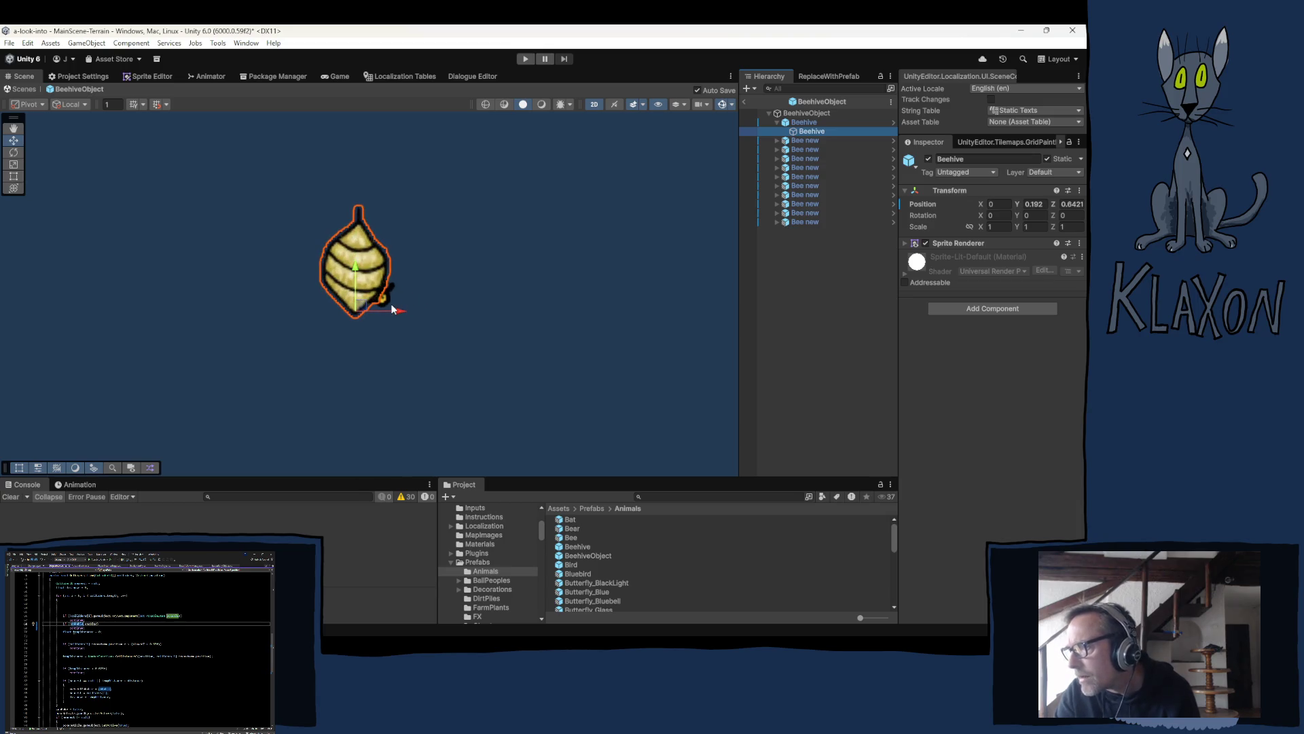
click(805, 122)
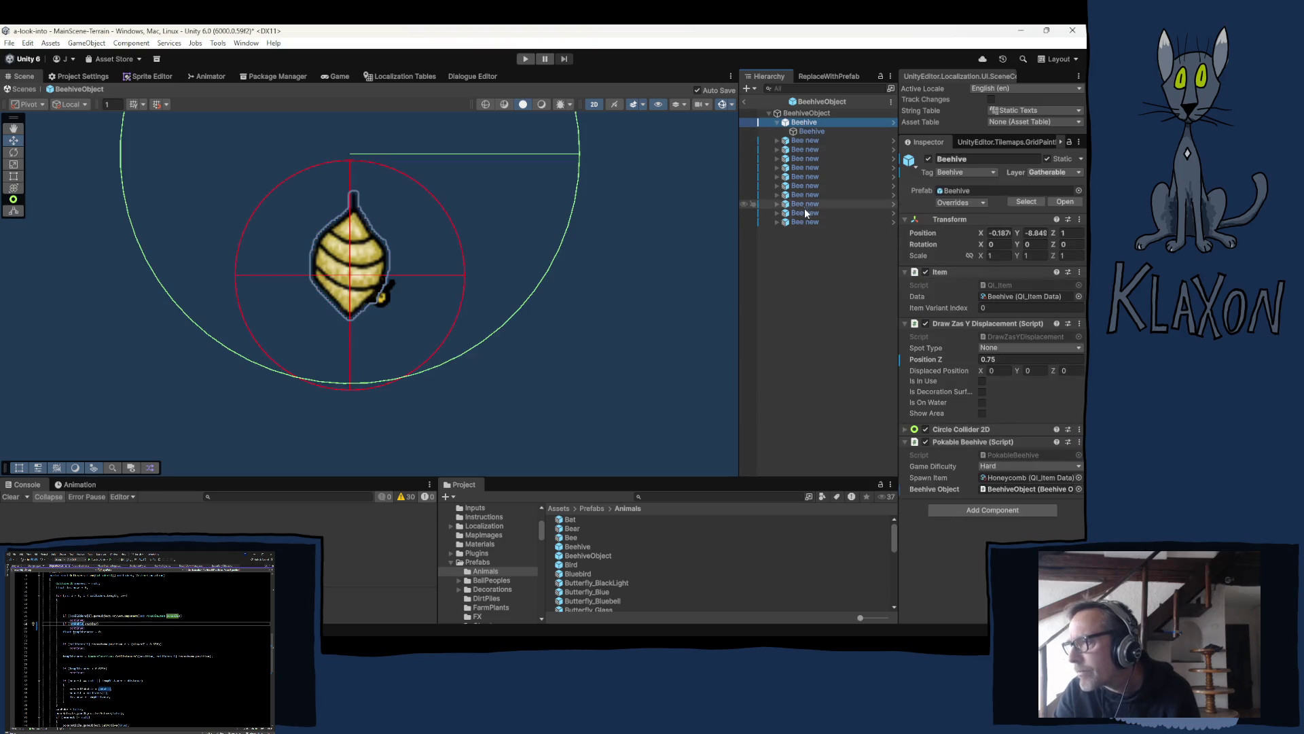
Step: Set the Beehive's Draw Z as Y Displacement Position Z to 0.75 and exit Prefab Mode
click(993, 358)
key(BackSpace)
text(1)
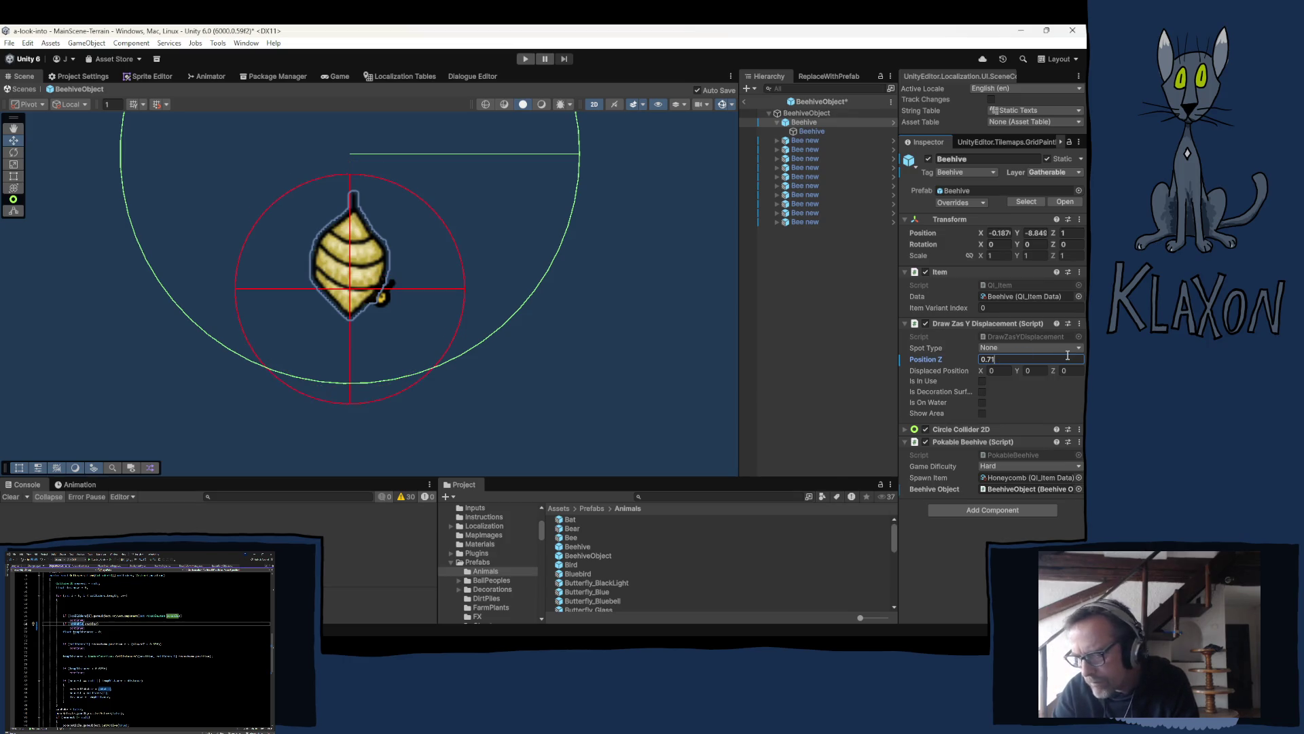
key(BackSpace)
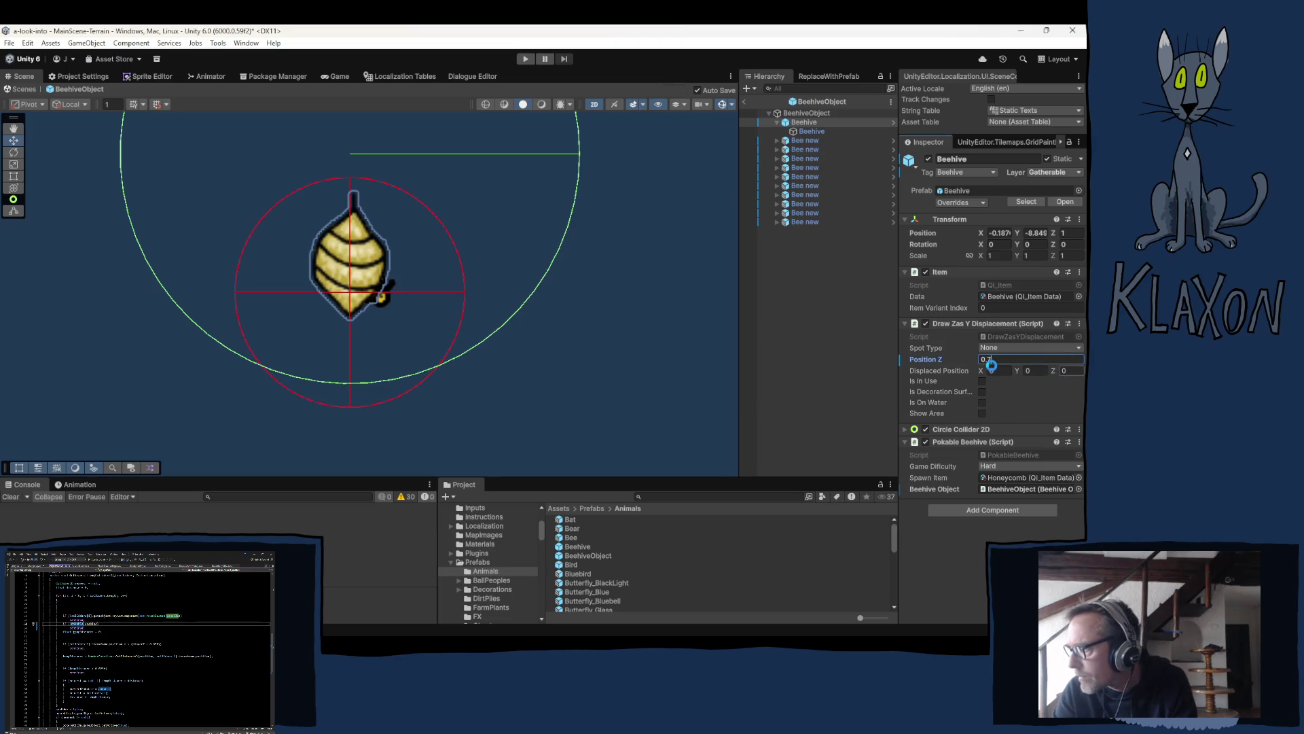
text(5)
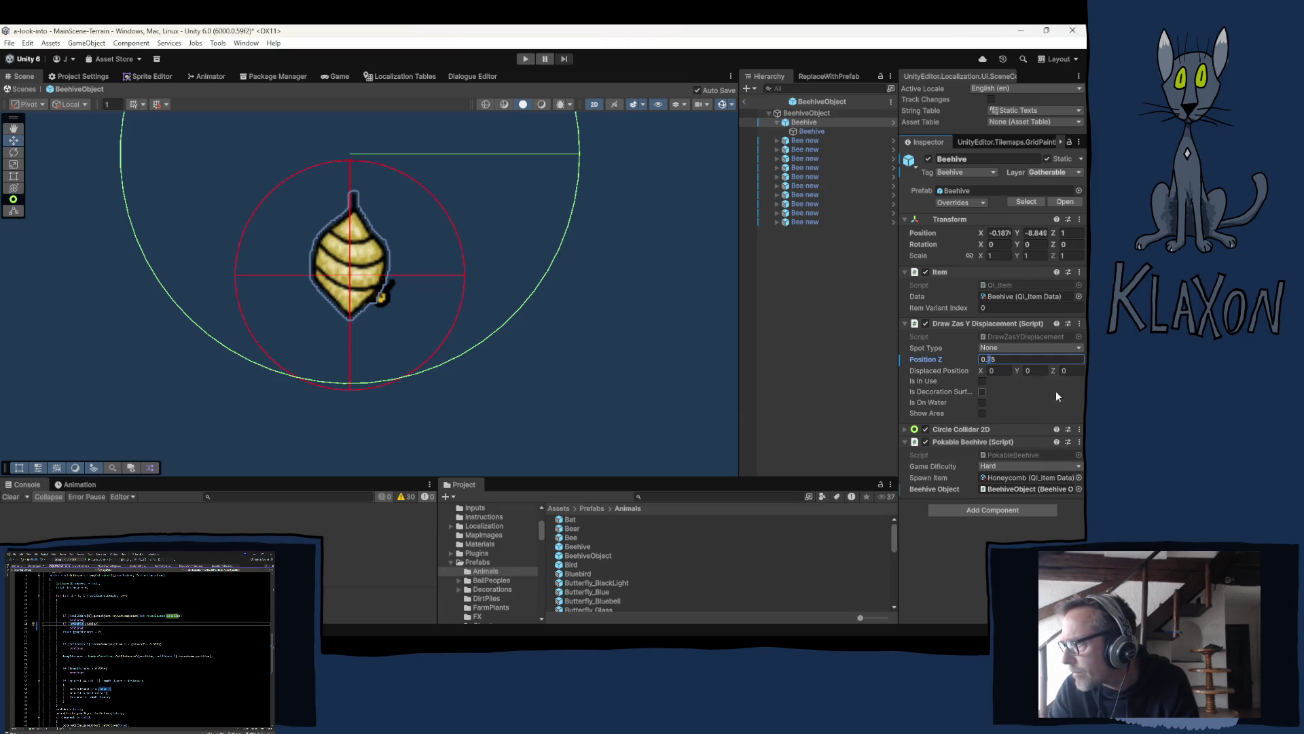
text(6)
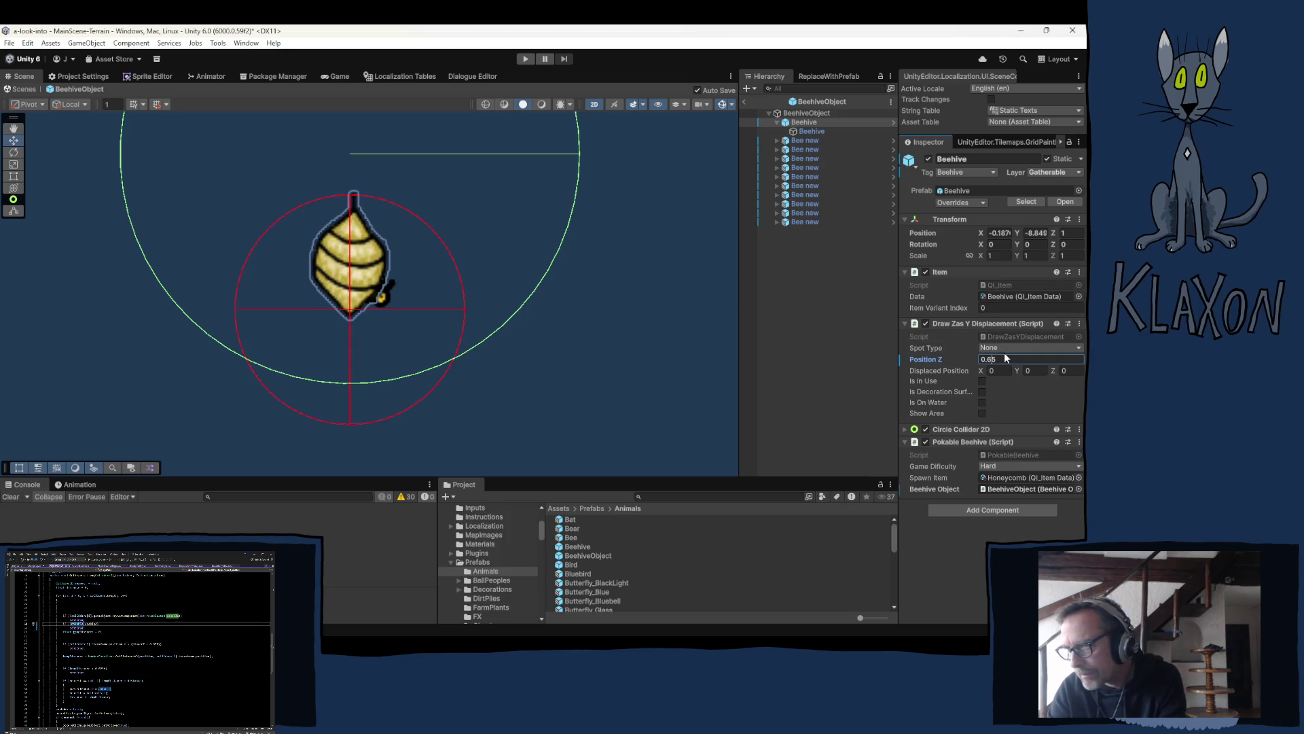
key(BackSpace)
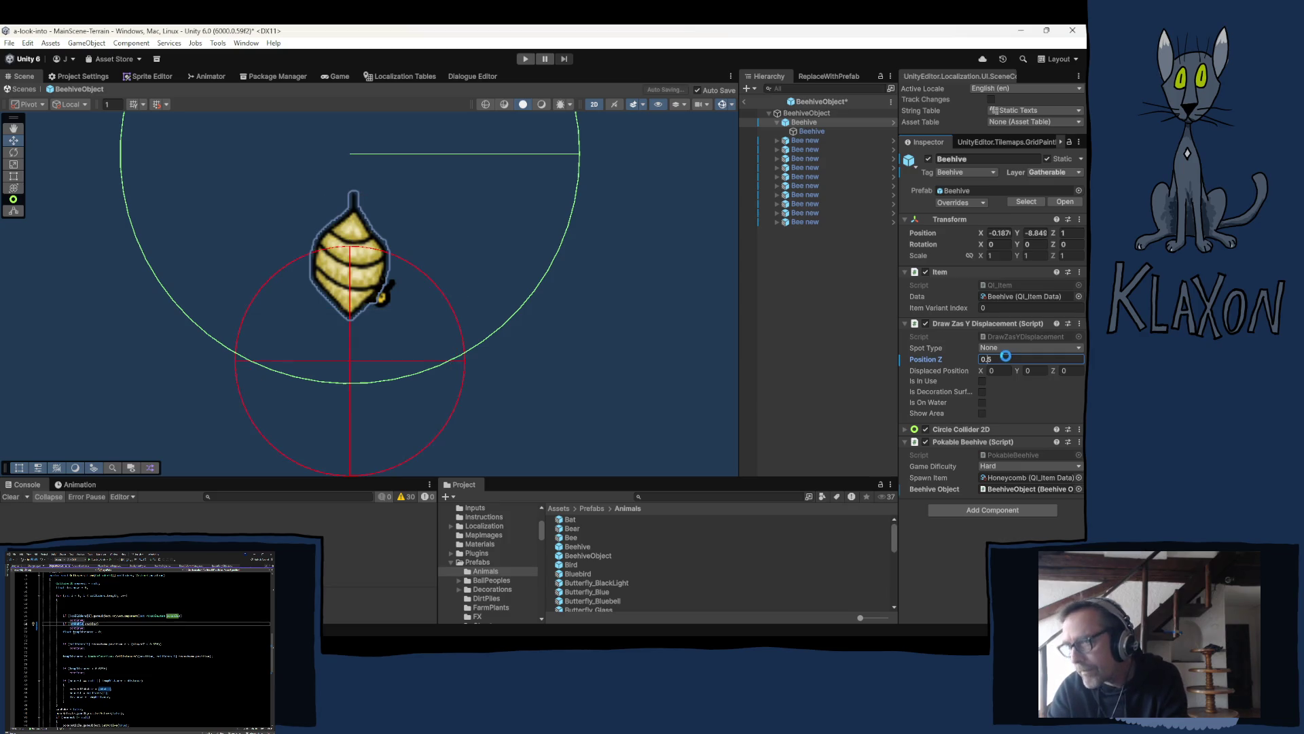
text(7)
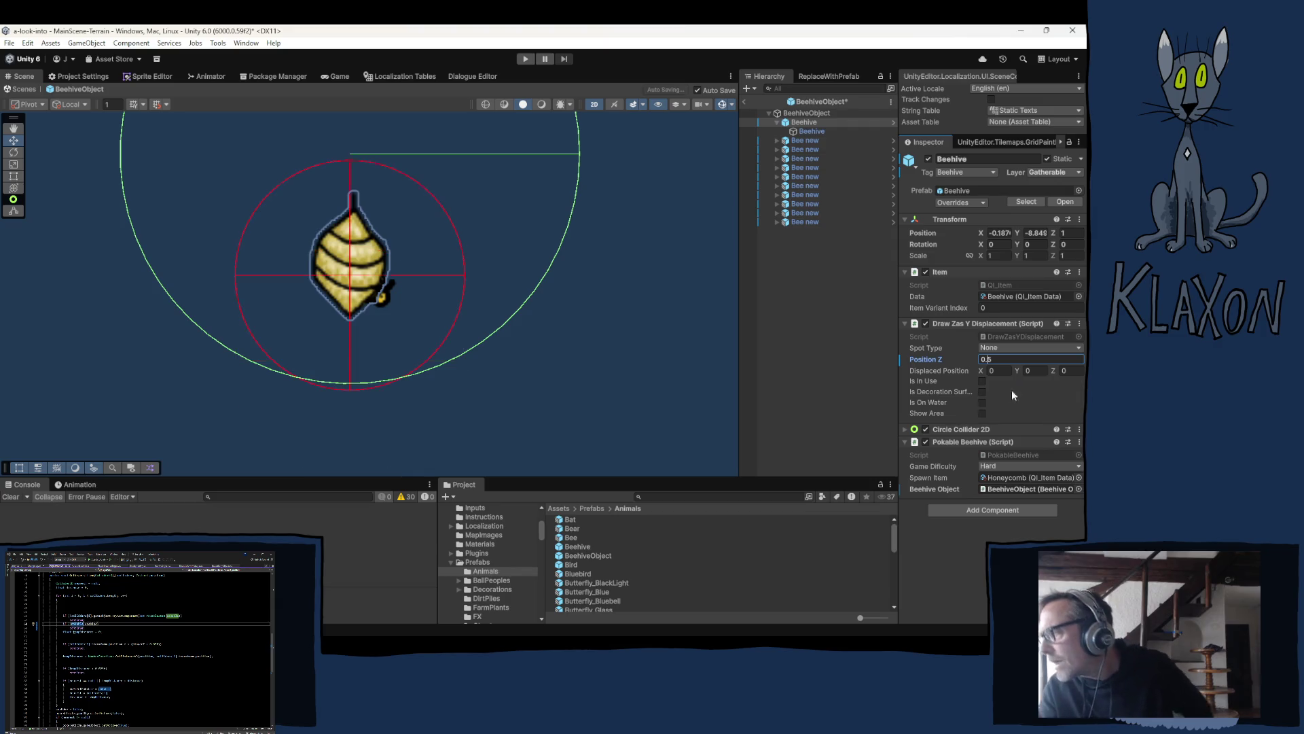
click(813, 314)
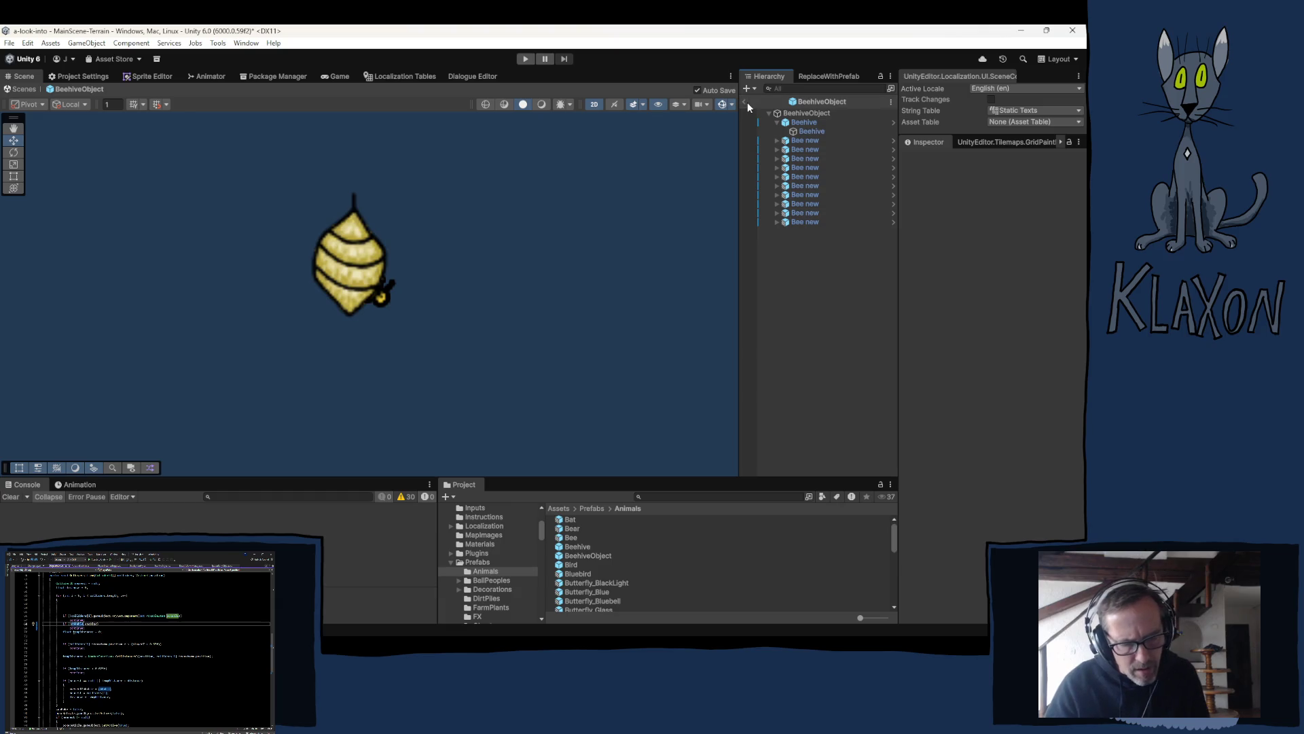
click(745, 103)
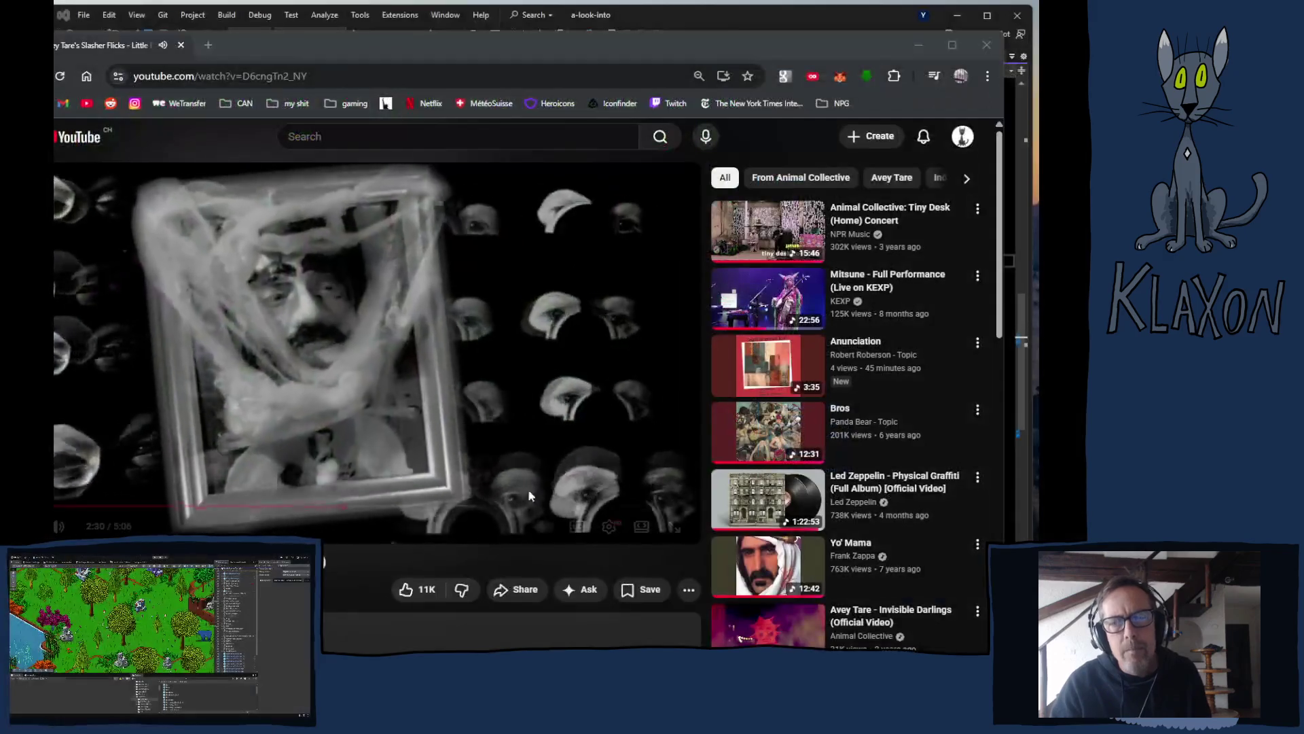
Step: Widen the YouTube player to theater view, briefly checking PlayerPoke.cs
click(641, 527)
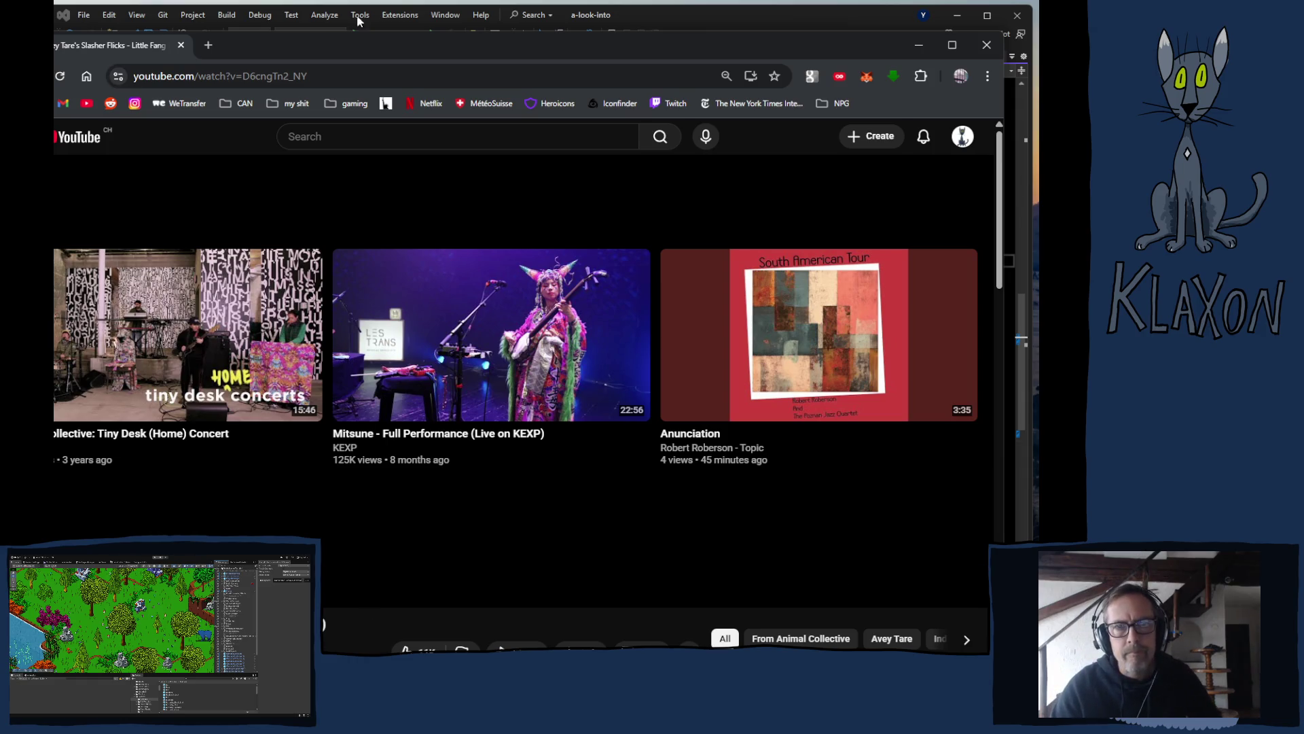
click(730, 10)
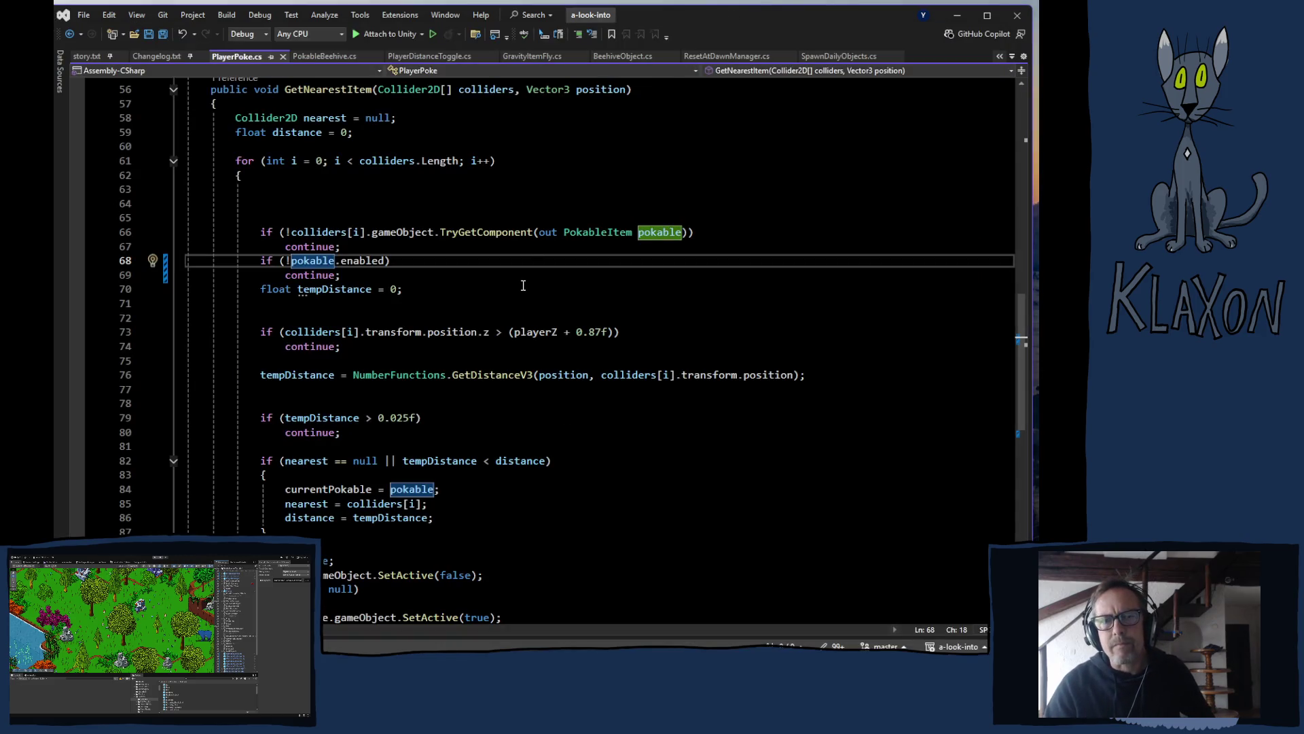
key(alt+Tab)
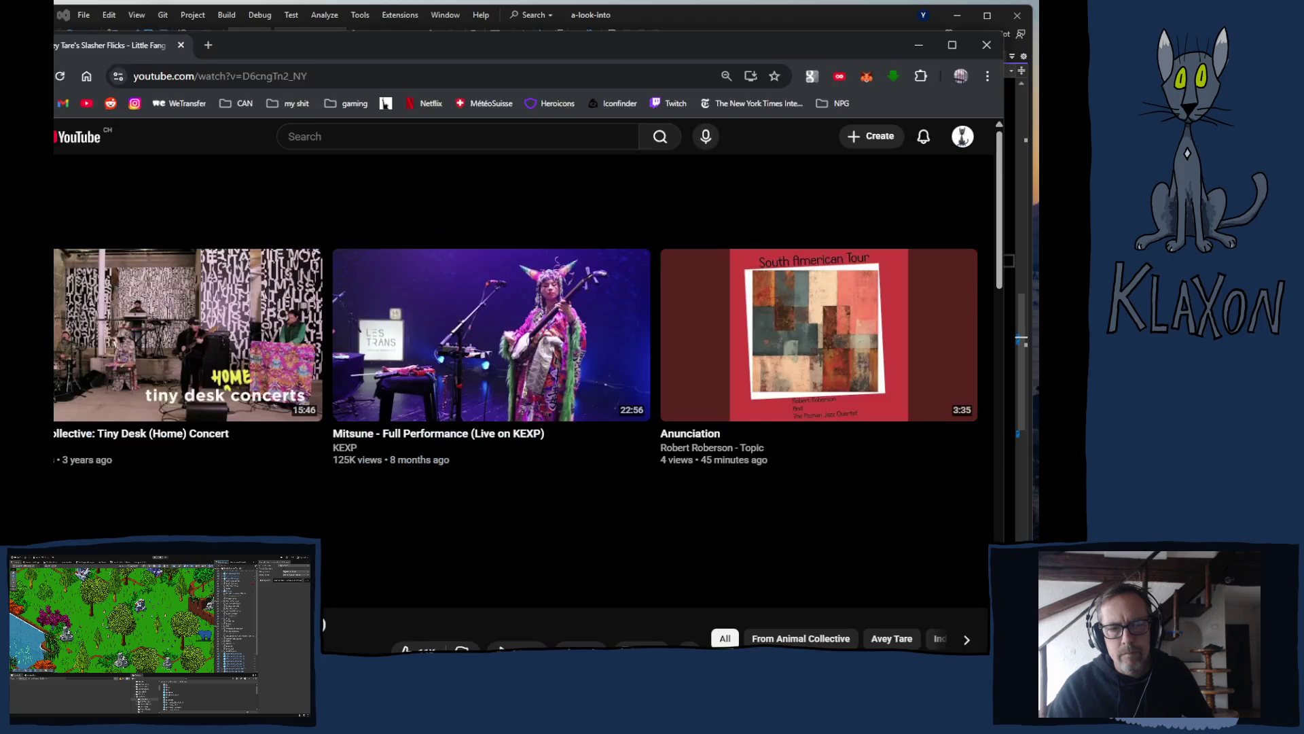
Step: Play the Edward Sharpe And The Magnetic Zeroes Tiny Desk Concert recommendation
scroll(589, 499, down, 5)
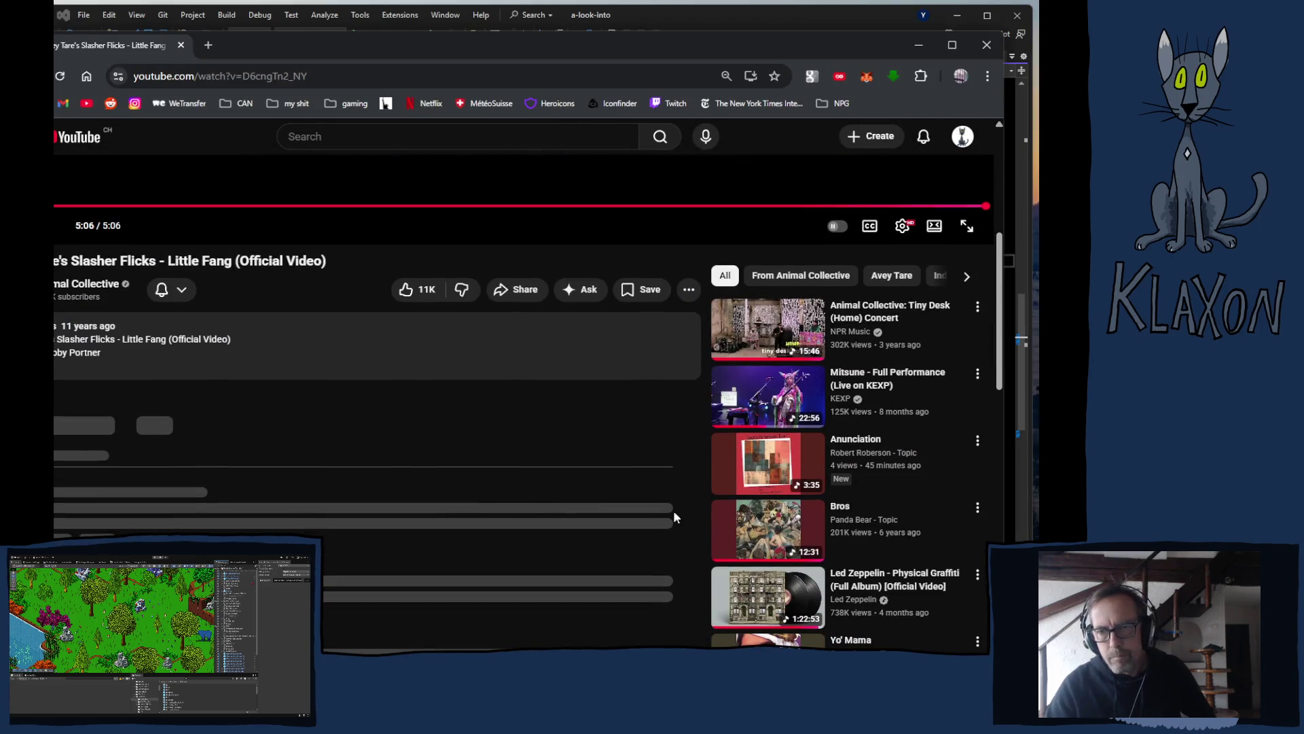
scroll(706, 547, down, 3)
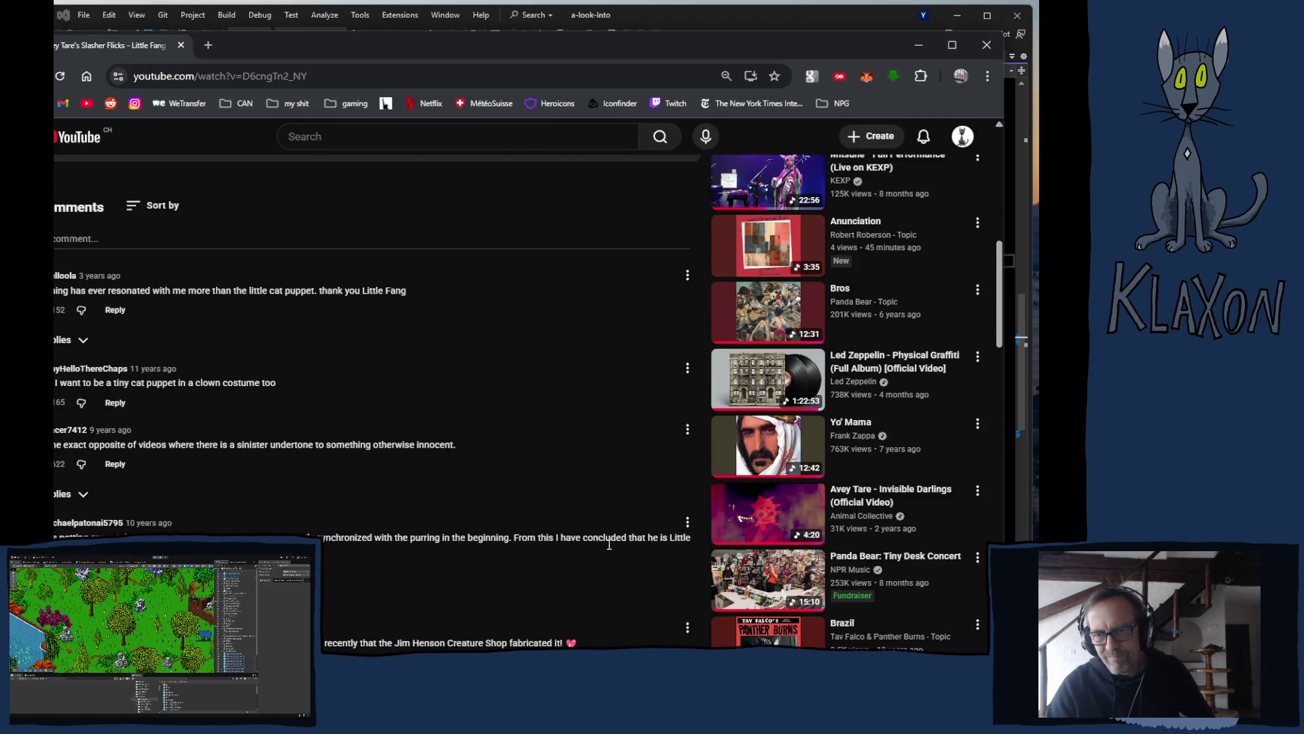
scroll(609, 544, down, 4)
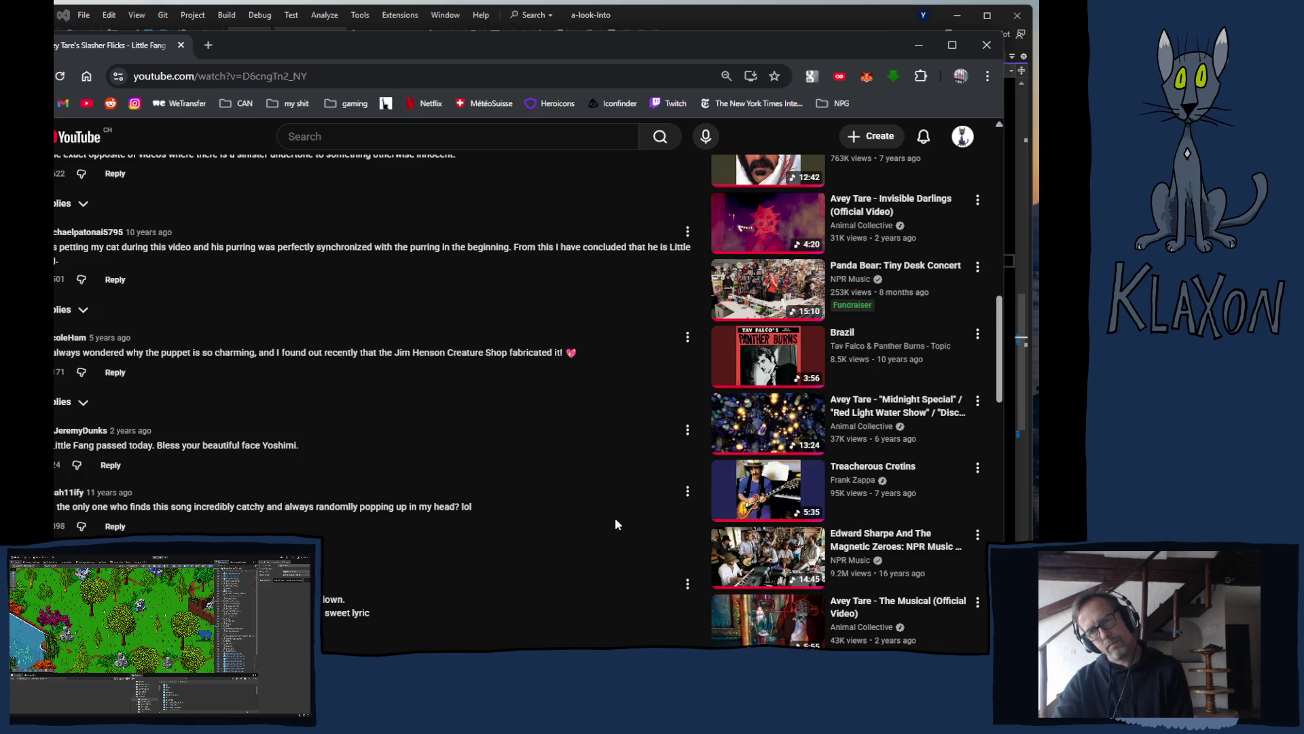
click(768, 556)
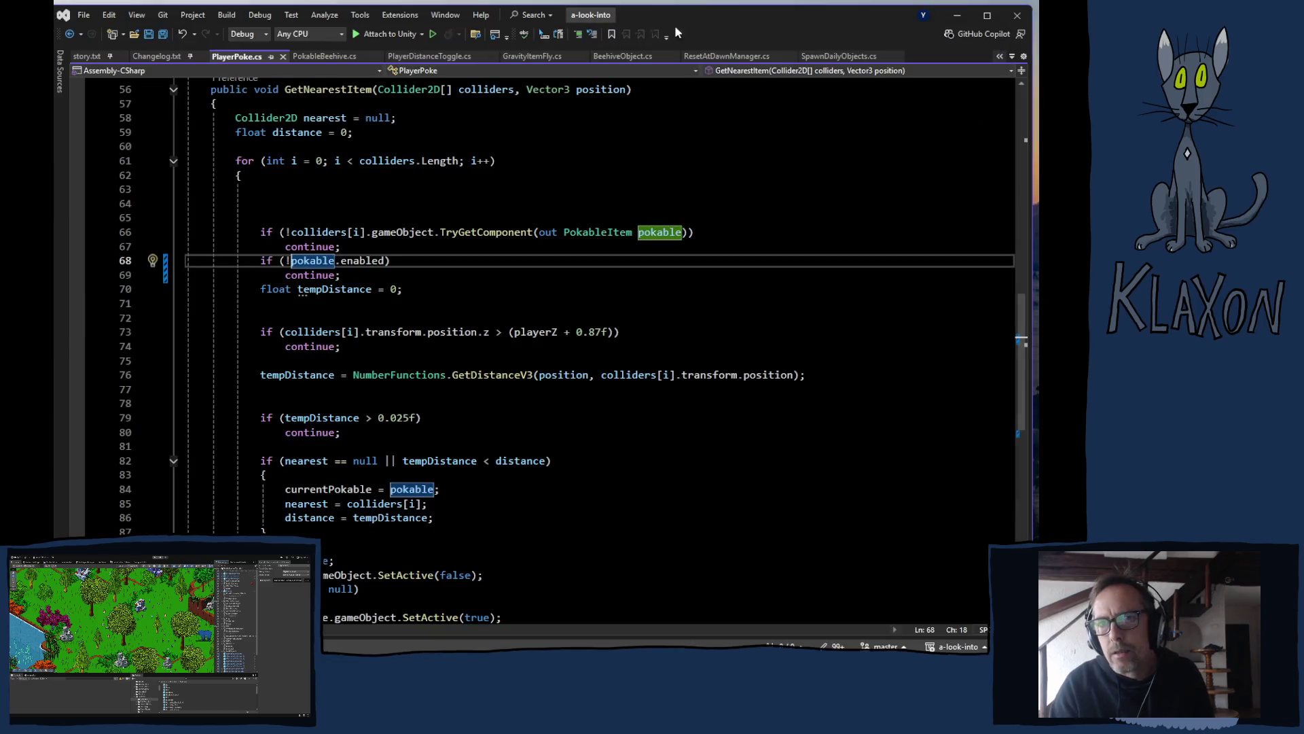
Step: Review GetNearestItem in PlayerPoke.cs in Visual Studio, then switch to the Unity editor
click(425, 32)
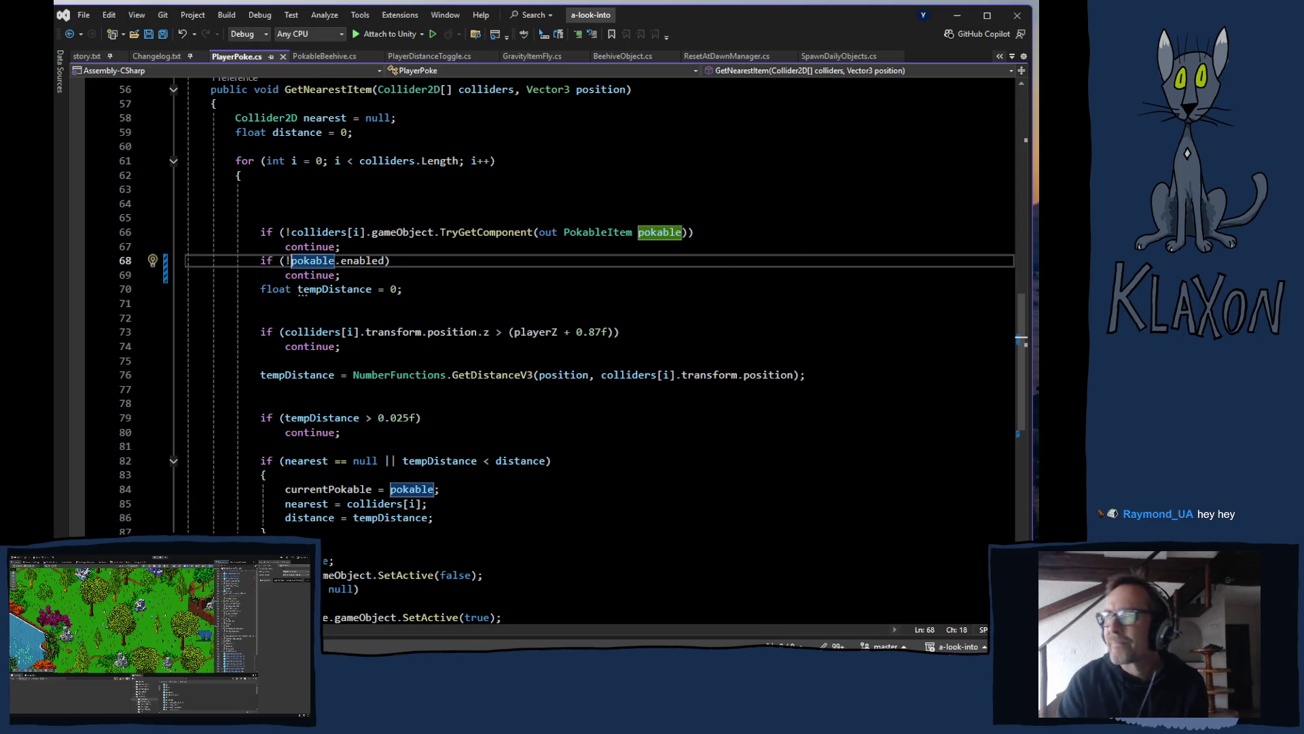
key(alt+Tab)
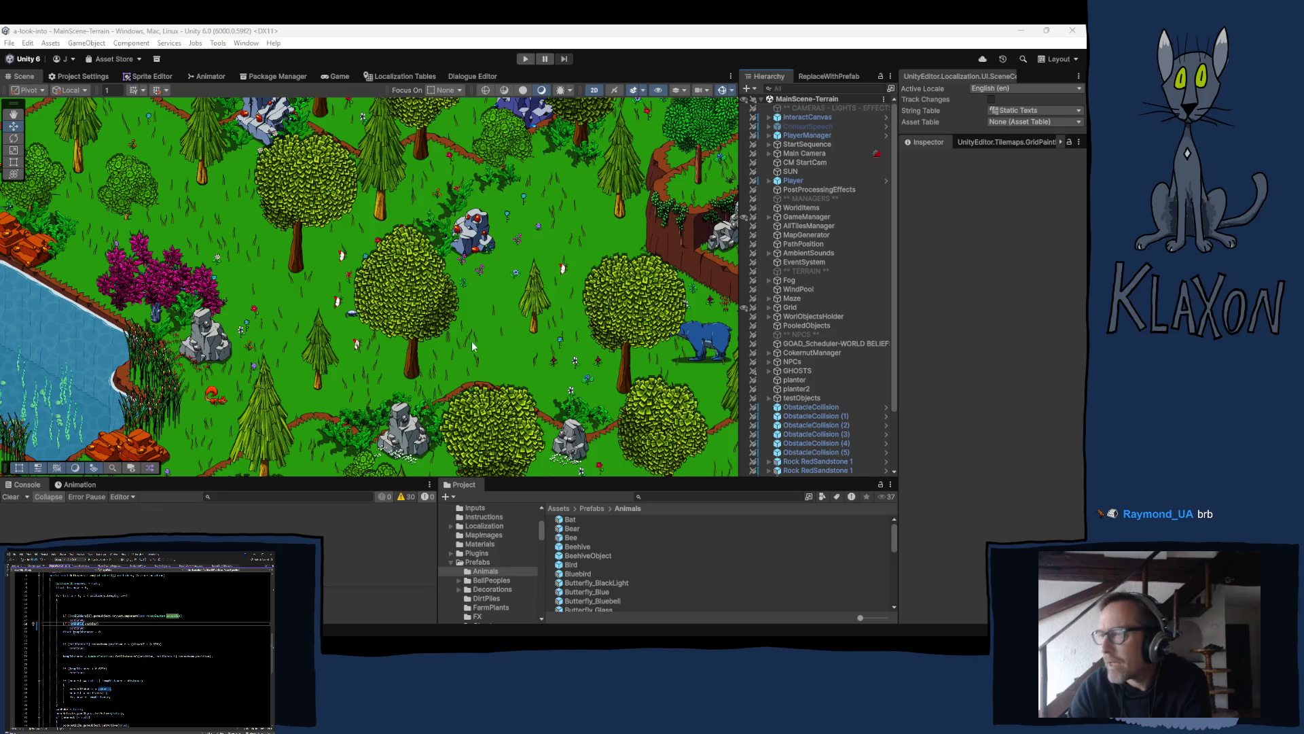
Step: Pan the MainScene-Terrain scene across the forest and lake, ending on the blue bear by the cliff
right_click(282, 321)
click(314, 358)
drag(314, 358, 242, 282)
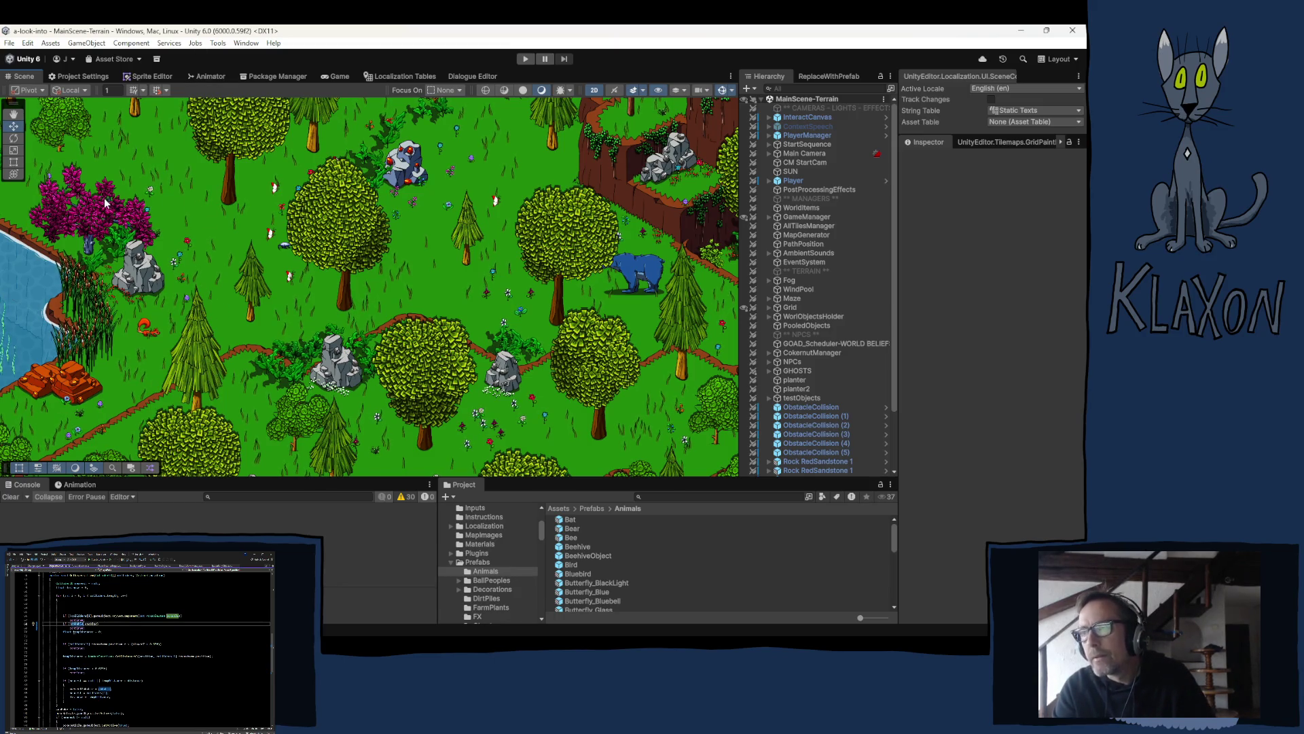
key(Left)
key(Up)
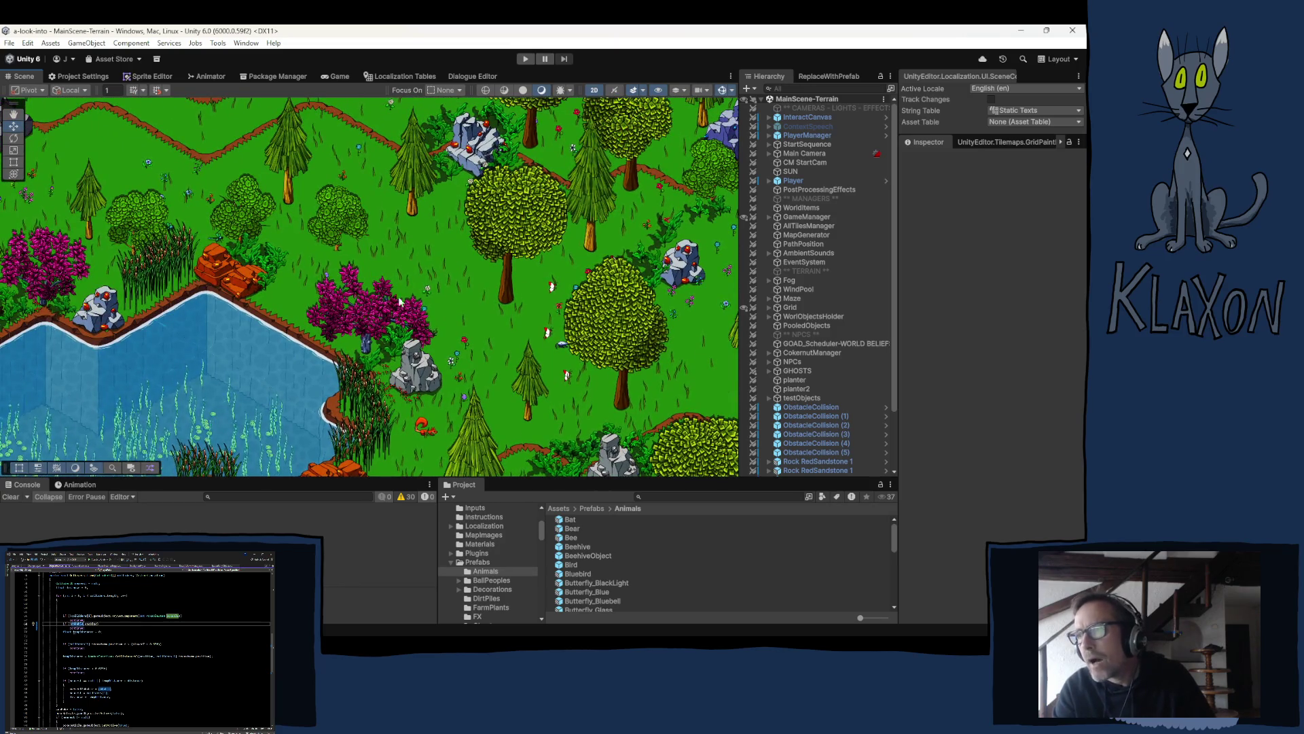
drag(438, 321, 286, 211)
mouse_move(234, 363)
mouse_down()
mouse_move(285, 300)
mouse_move(204, 301)
mouse_move(177, 319)
mouse_up()
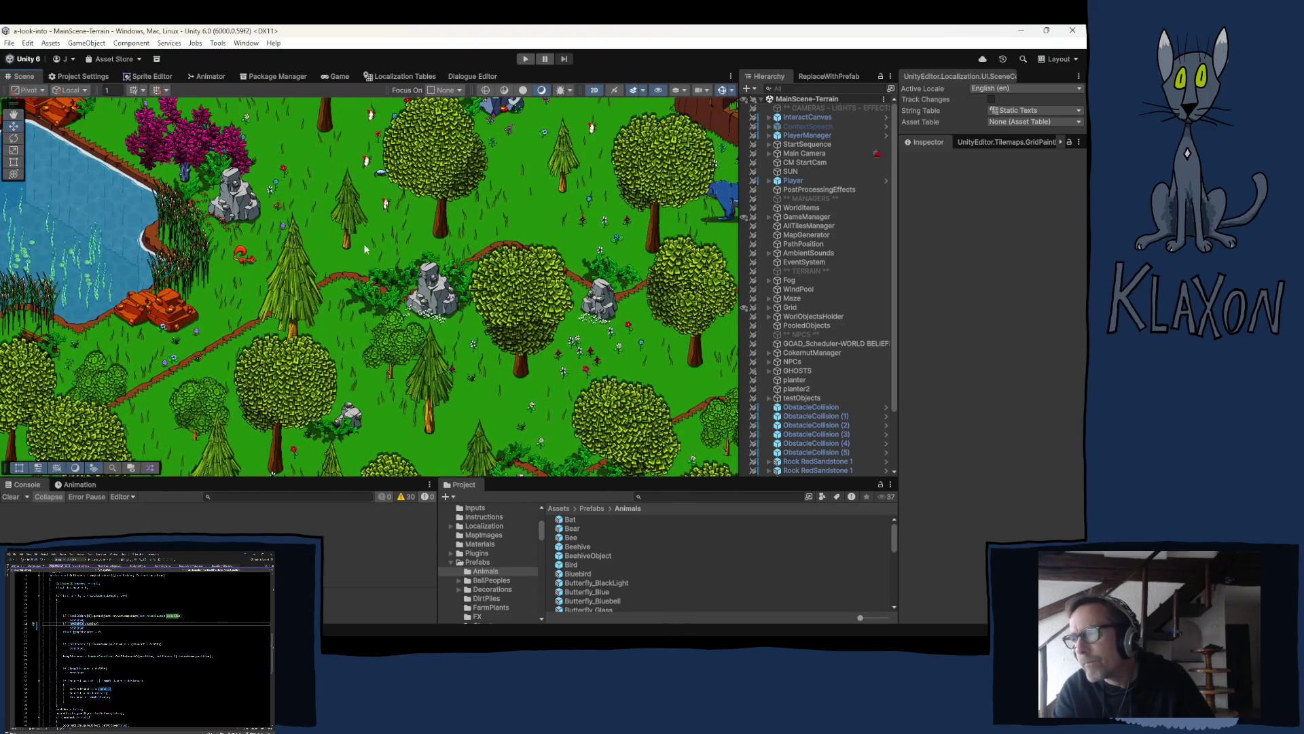
drag(411, 227, 264, 286)
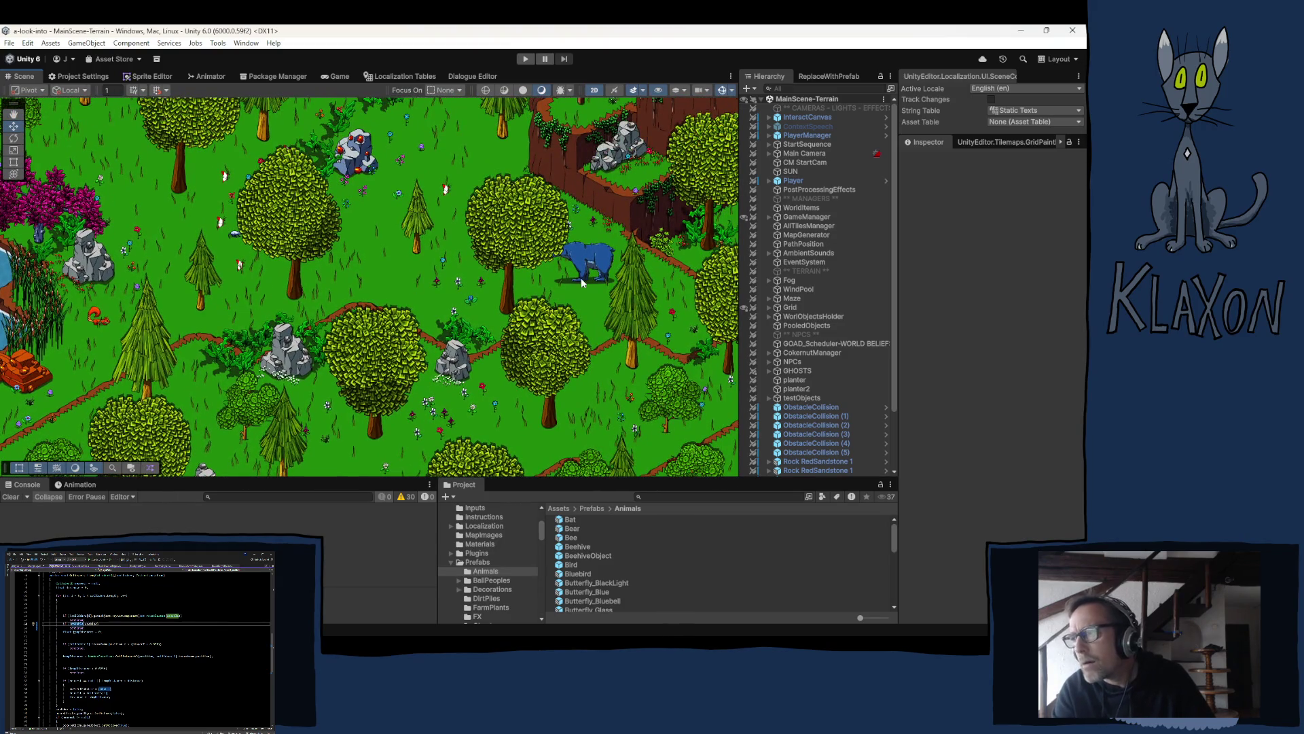
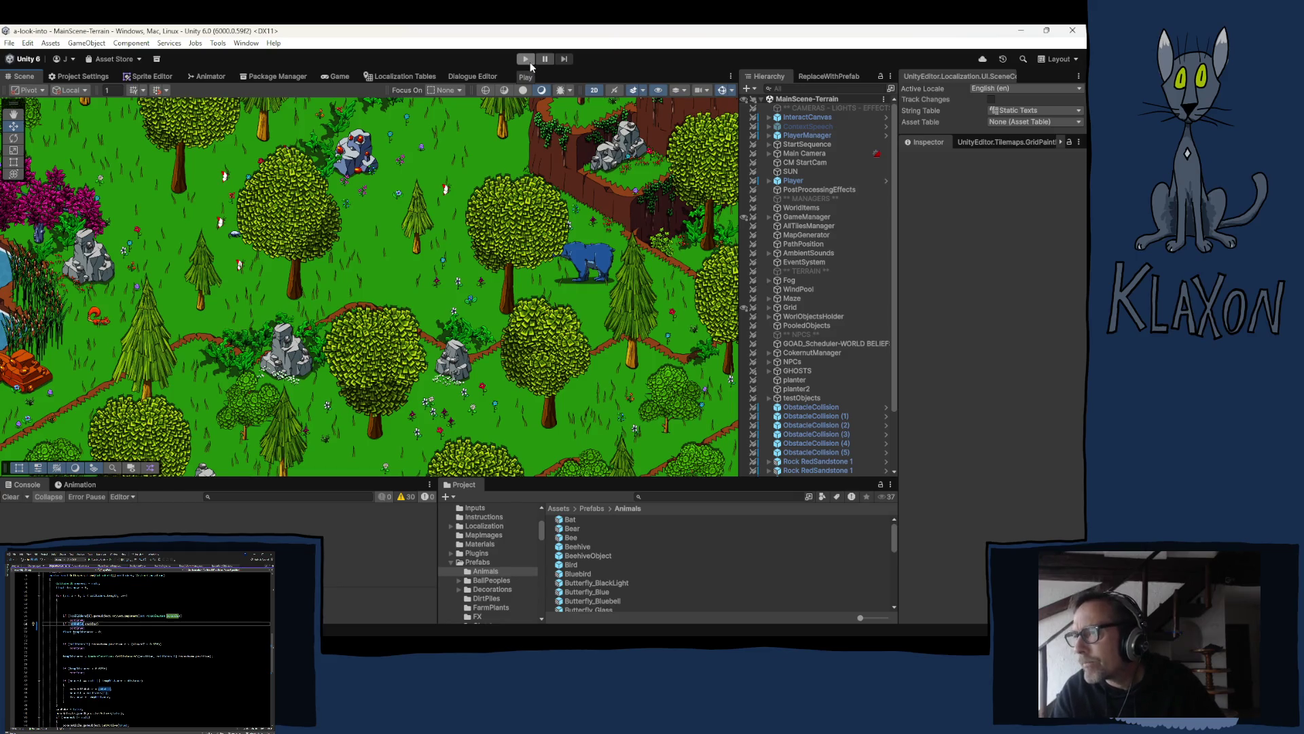
Step: Expand MainScene-Animals and its Animals group in the Hierarchy to list the creatures
click(524, 60)
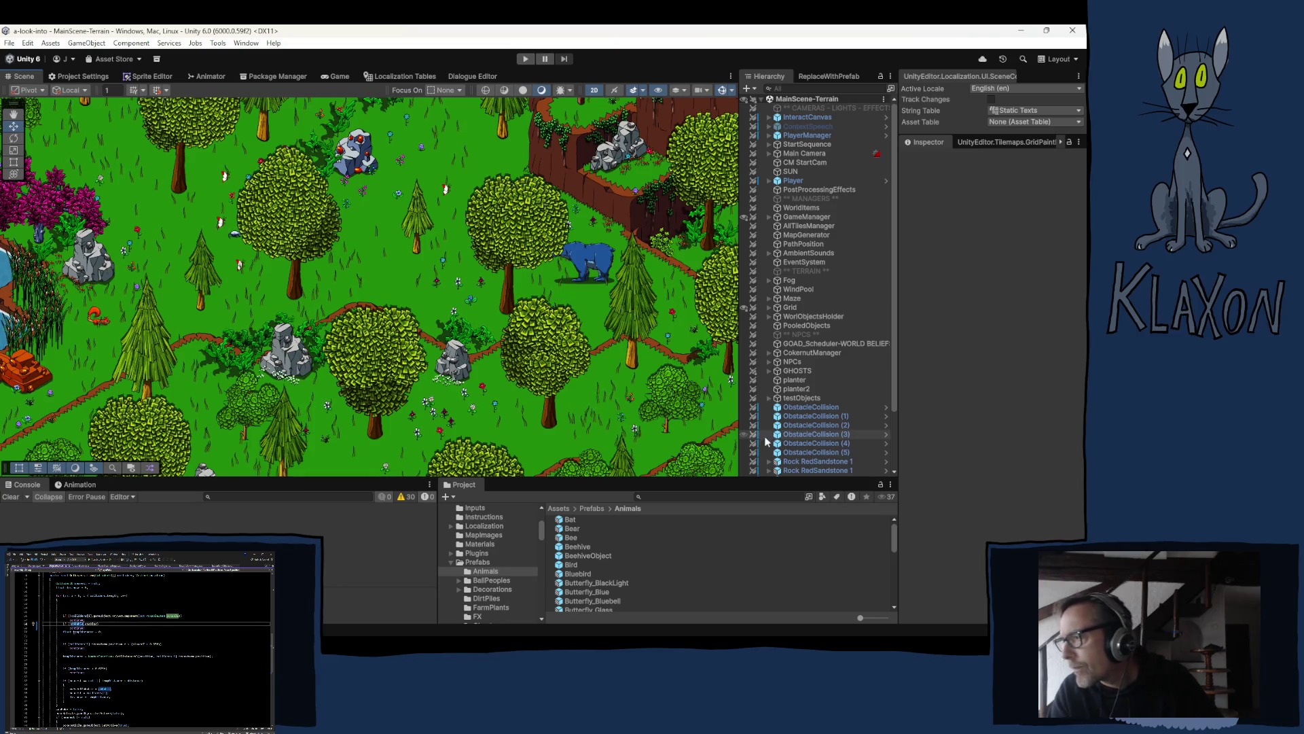
scroll(800, 401, down, 3)
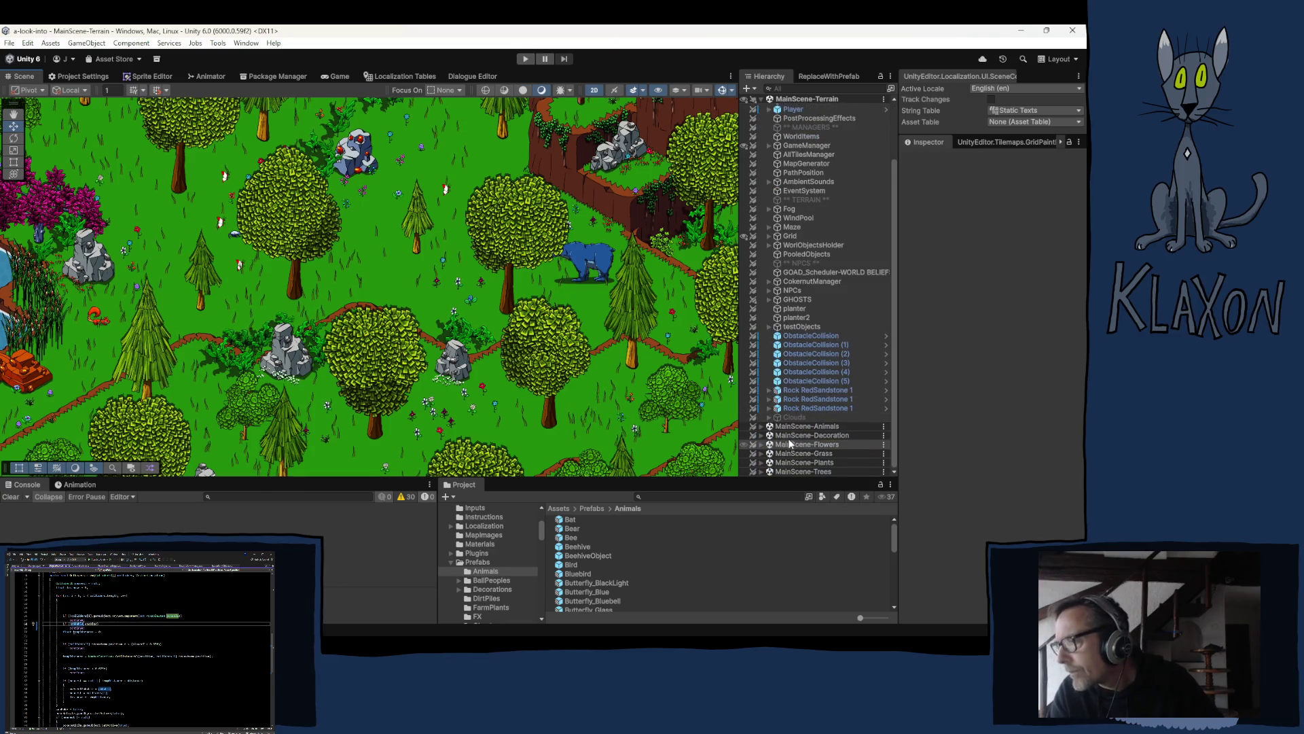
click(762, 426)
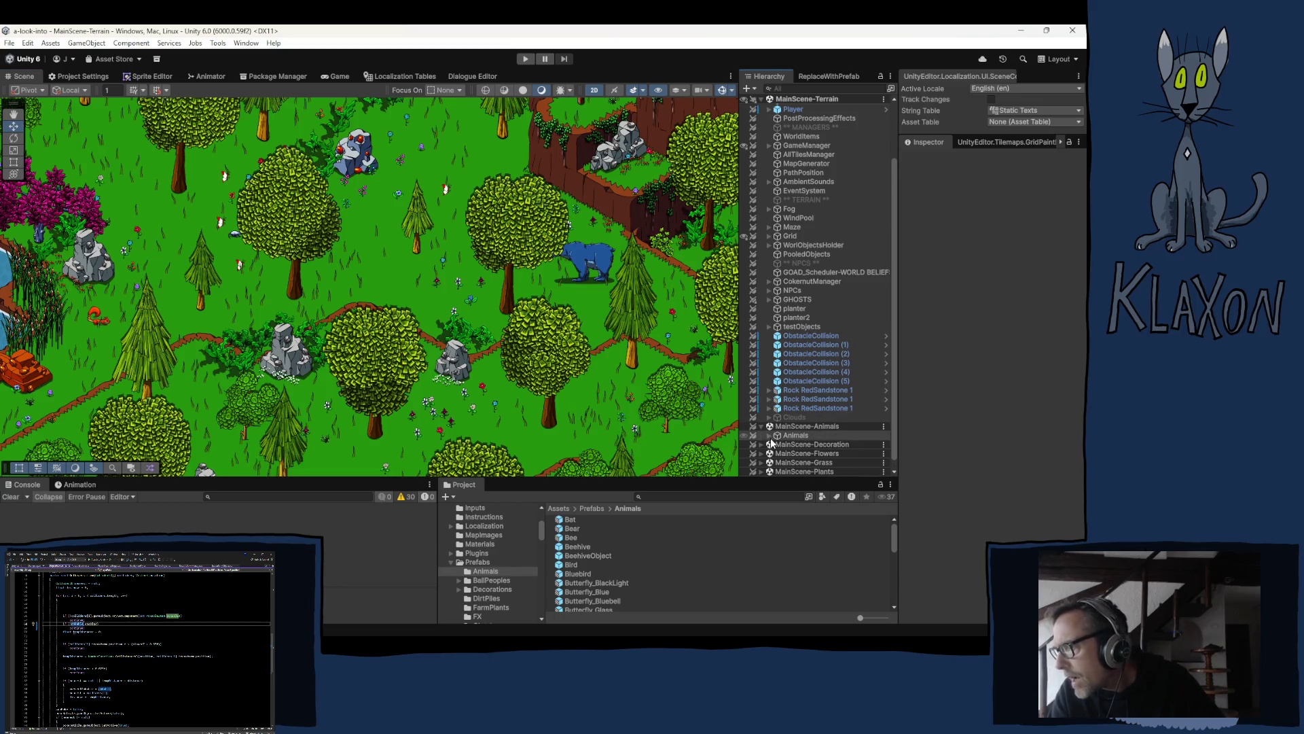
click(769, 435)
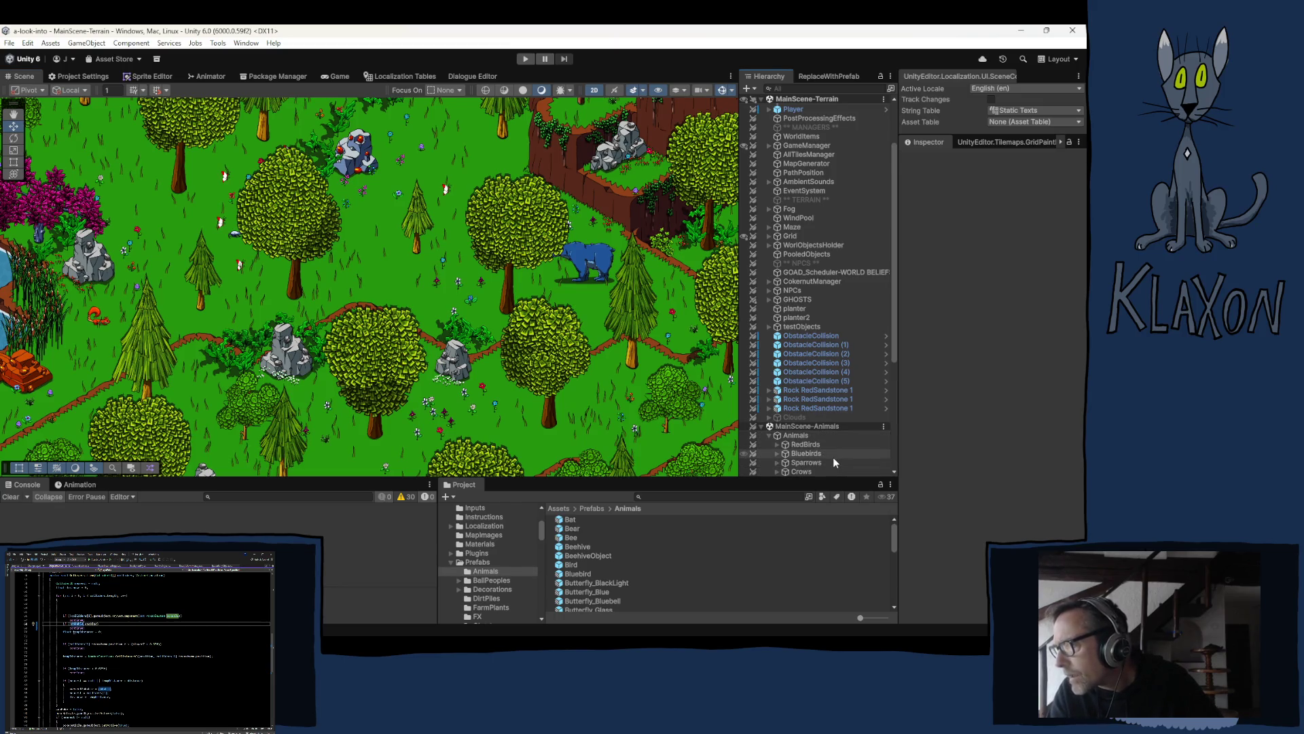
scroll(833, 456, down, 3)
scroll(826, 452, down, 2)
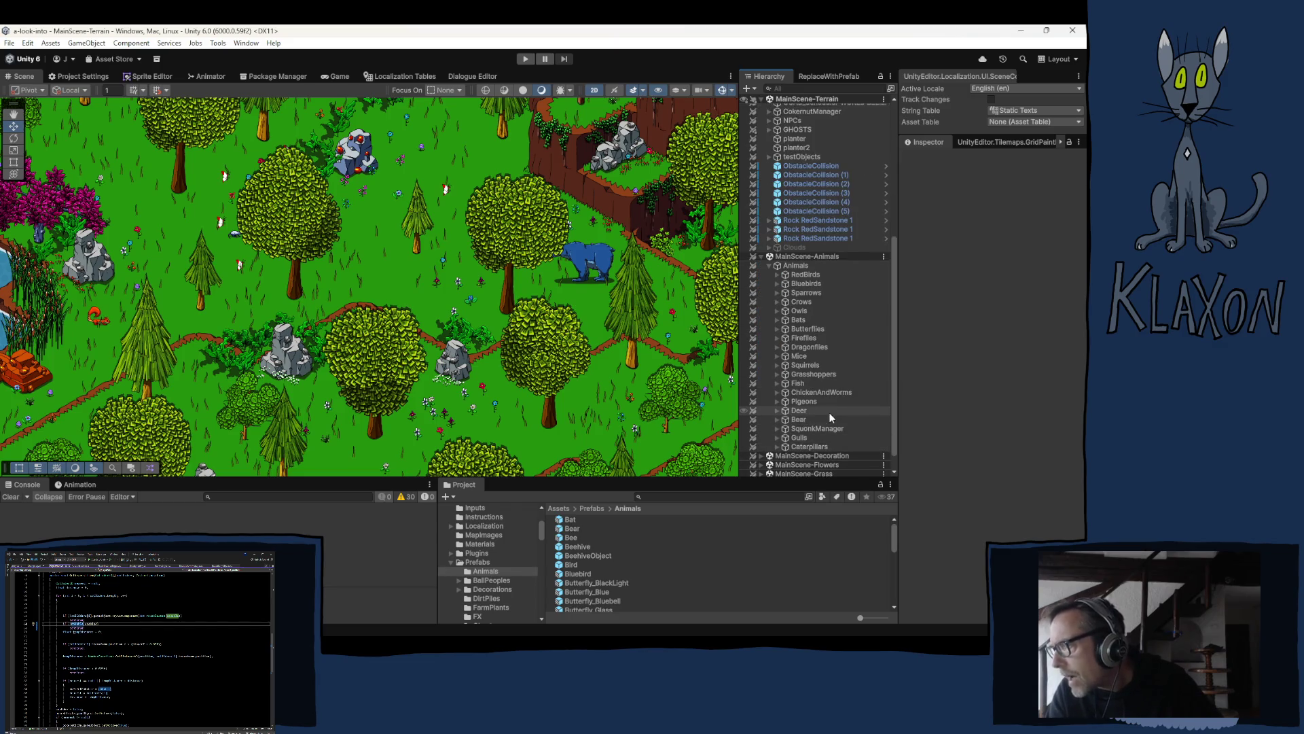
Step: Select Bear, expand its children and pick the Bear (1) child
click(798, 422)
click(777, 419)
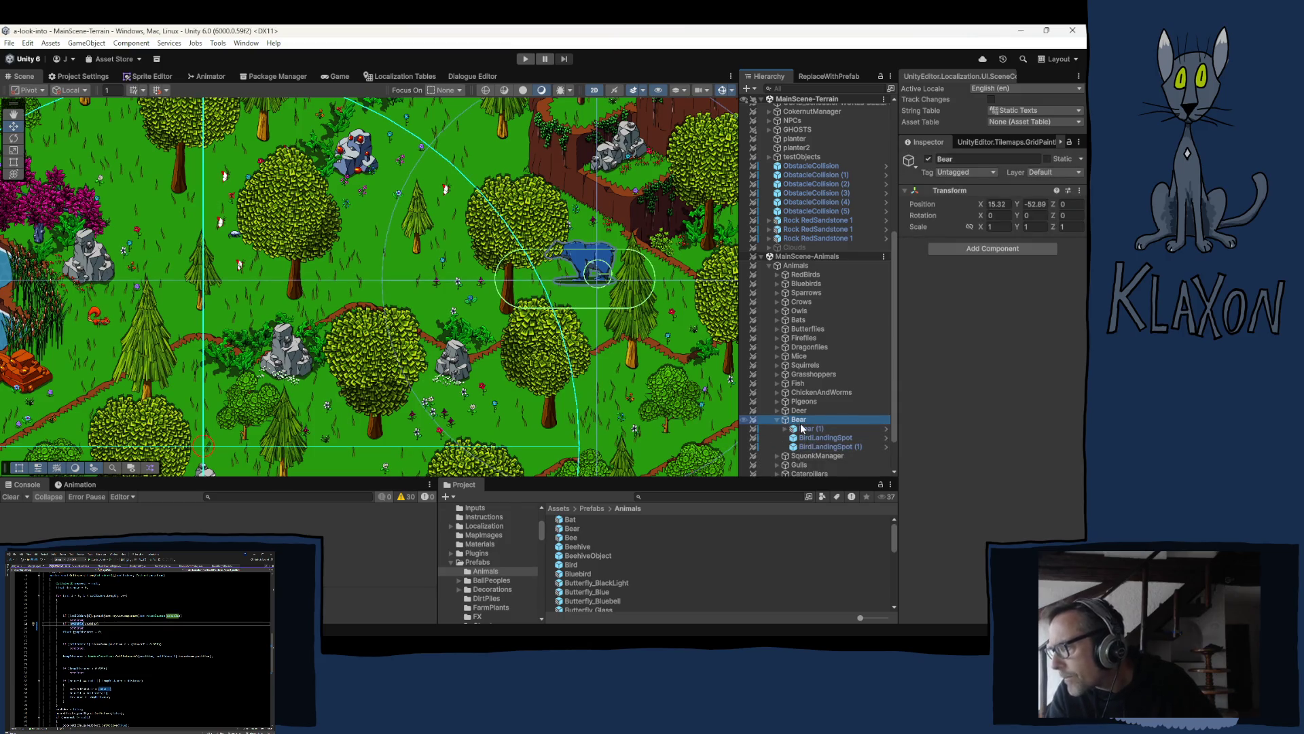
click(808, 429)
Step: Expand Bear (1) to show its children, Correction2, BirdLandingSpot and BirdLandingSpot (1)
key(Right)
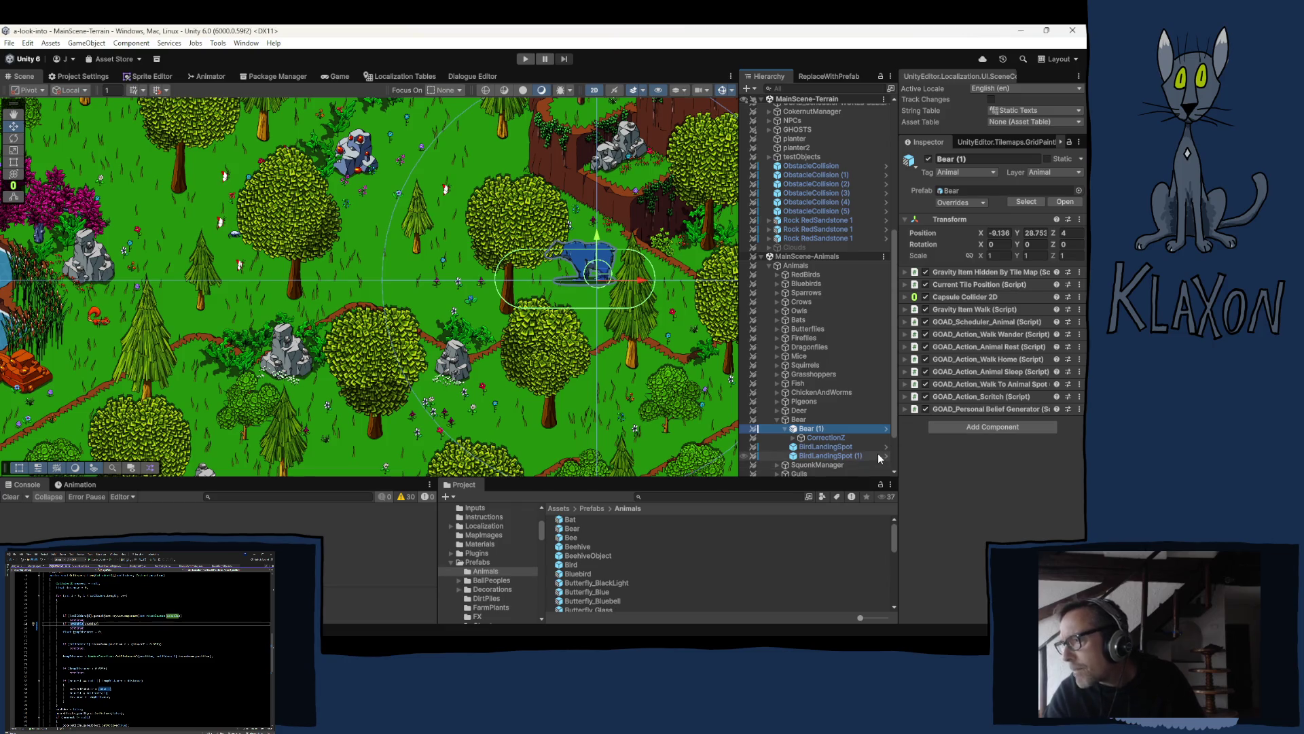
Step: Tick Can Eat under Possible Goals in Bear (1)'s GOAD_Scheduler_Animal component
click(786, 429)
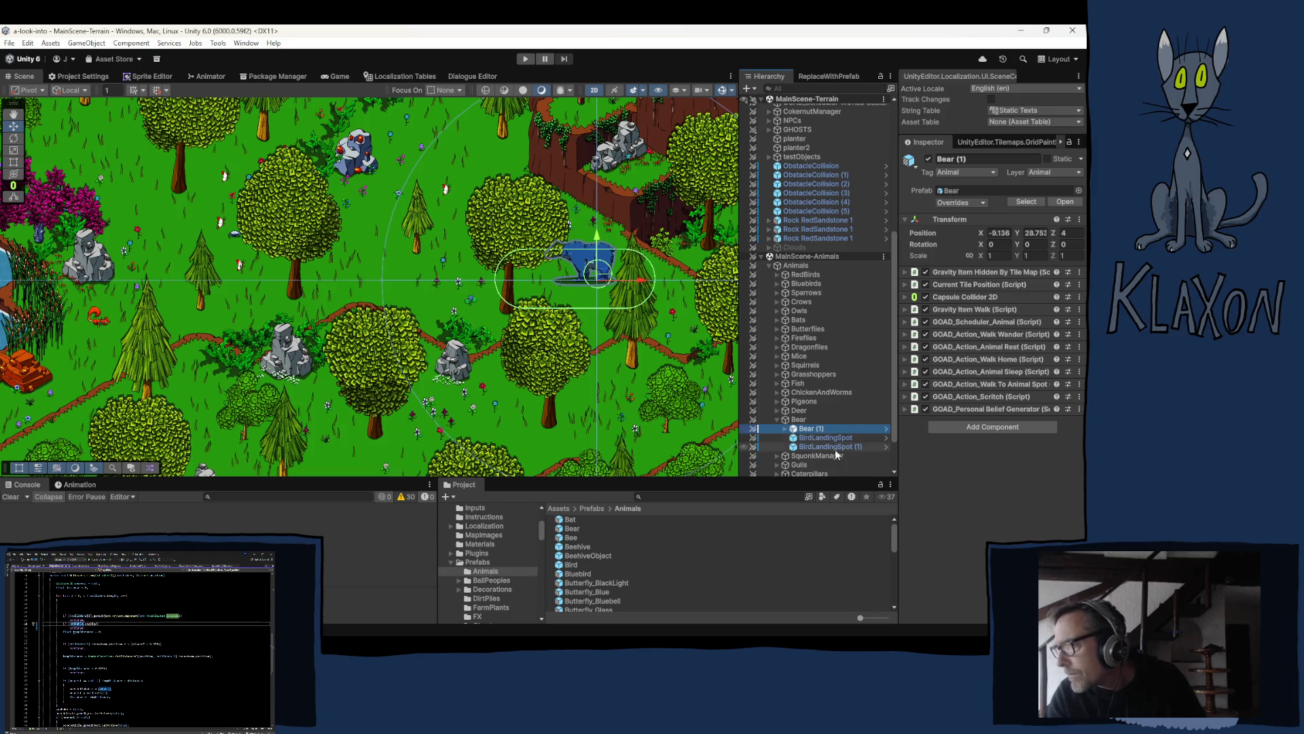
click(961, 321)
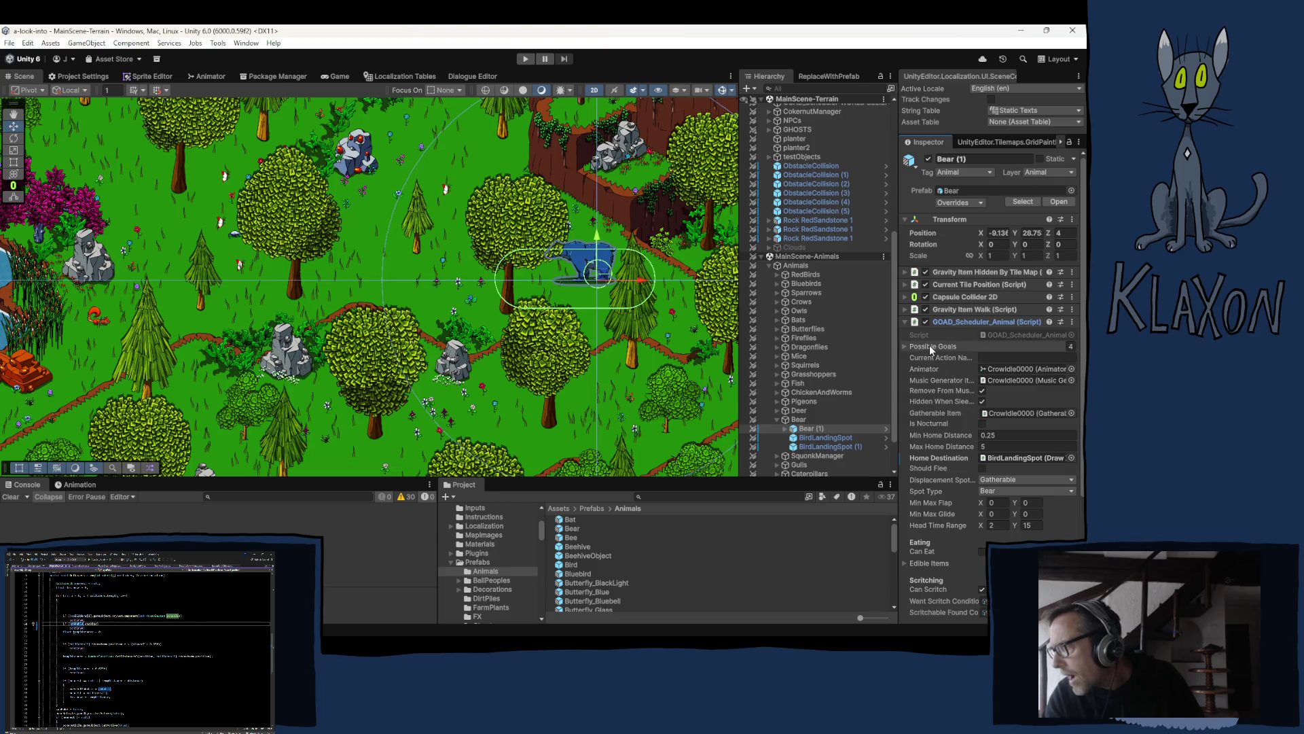
click(930, 346)
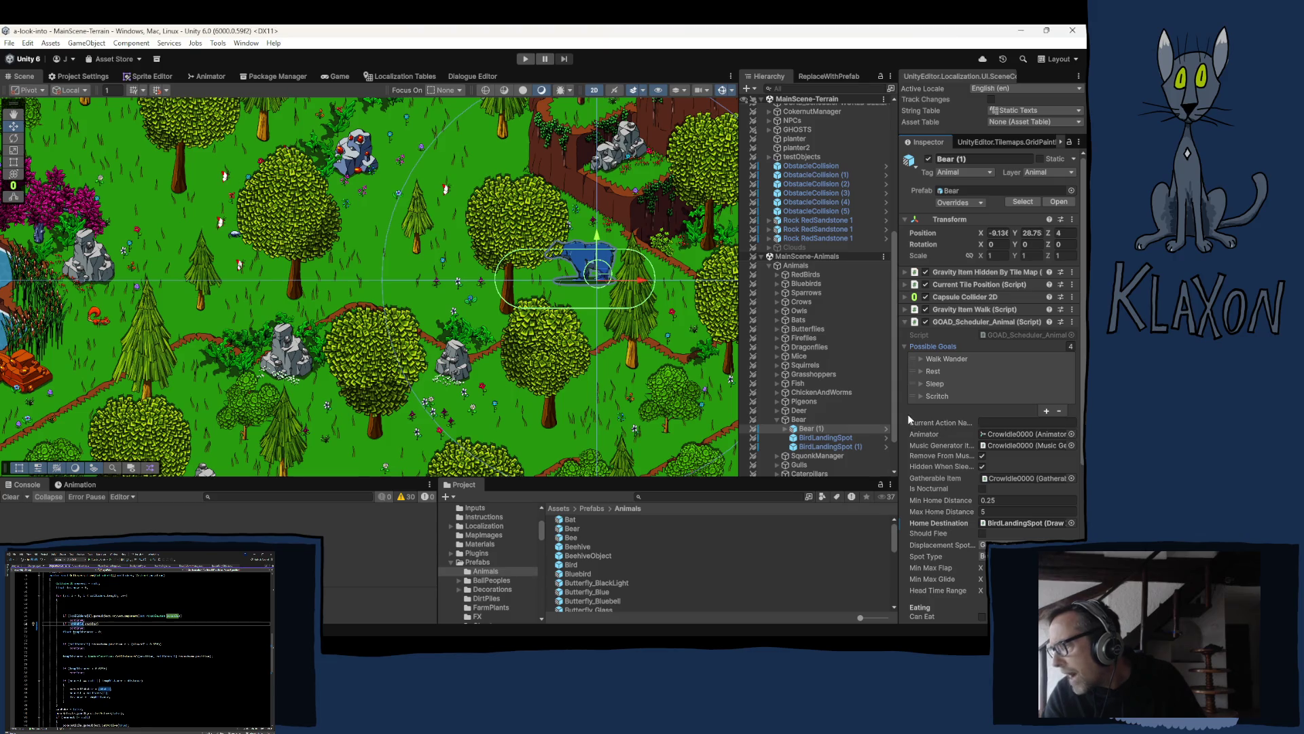
scroll(908, 415, down, 5)
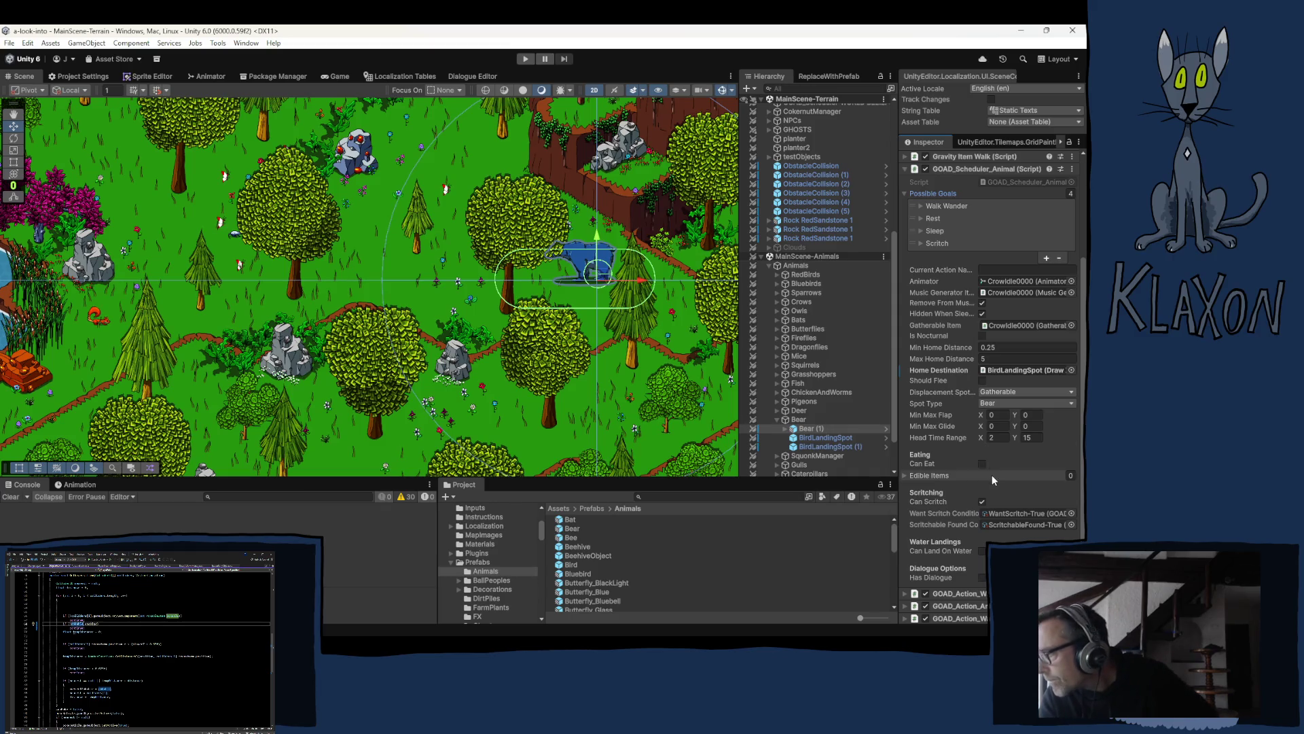
click(982, 465)
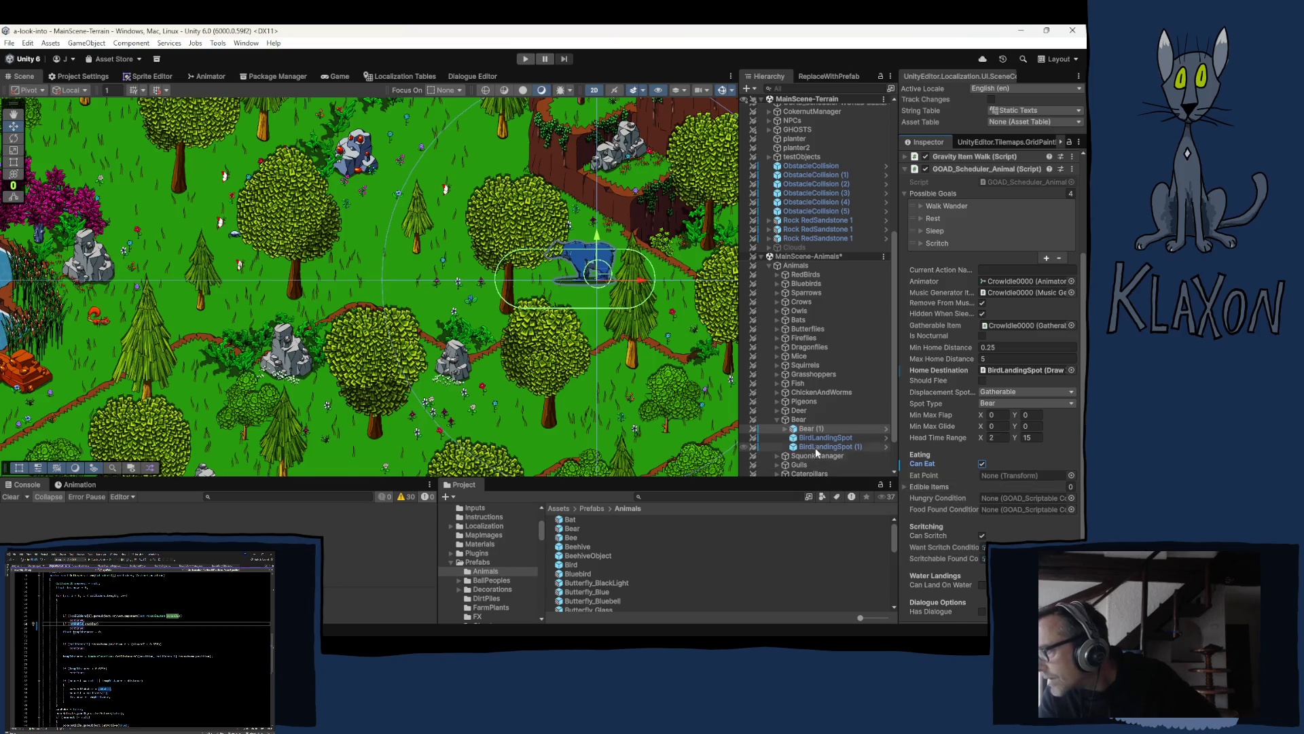
Step: Expand Bear (1) > CorrectionZ > SlopeZ to reveal the EatPoint children
click(784, 431)
click(784, 431)
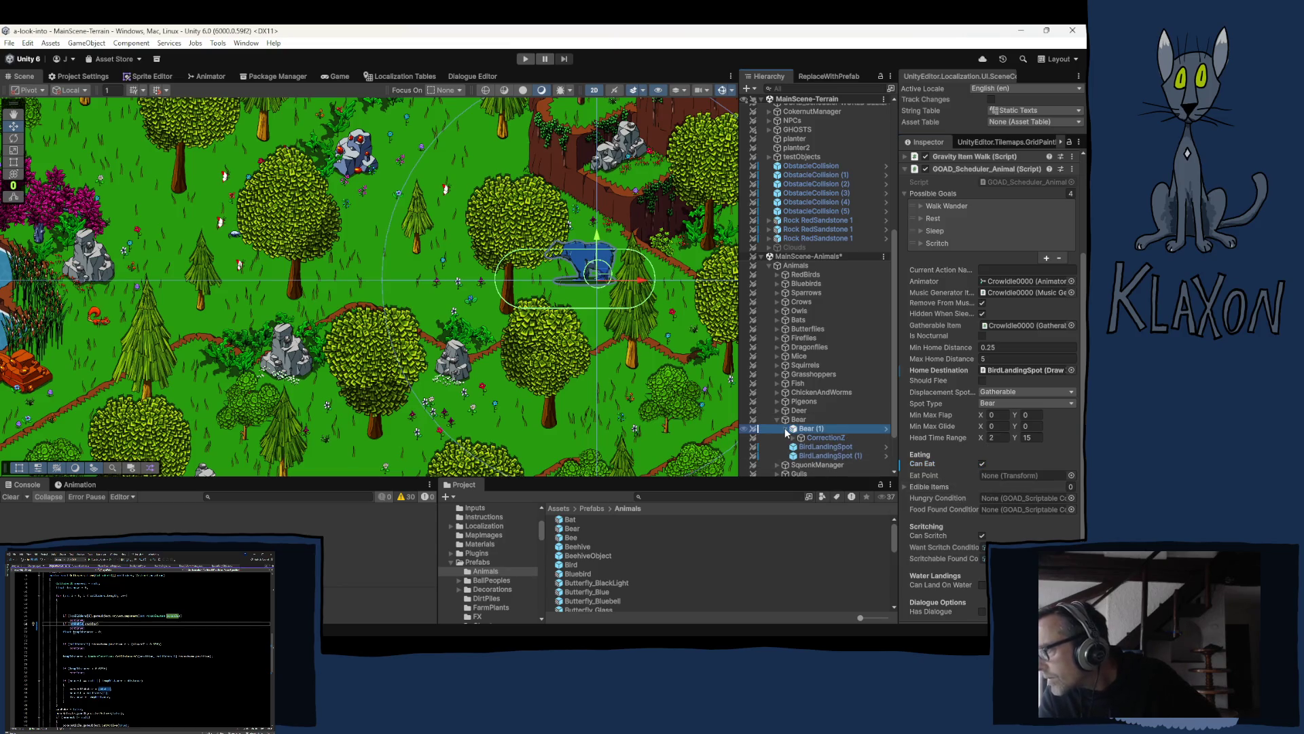
click(794, 438)
click(801, 446)
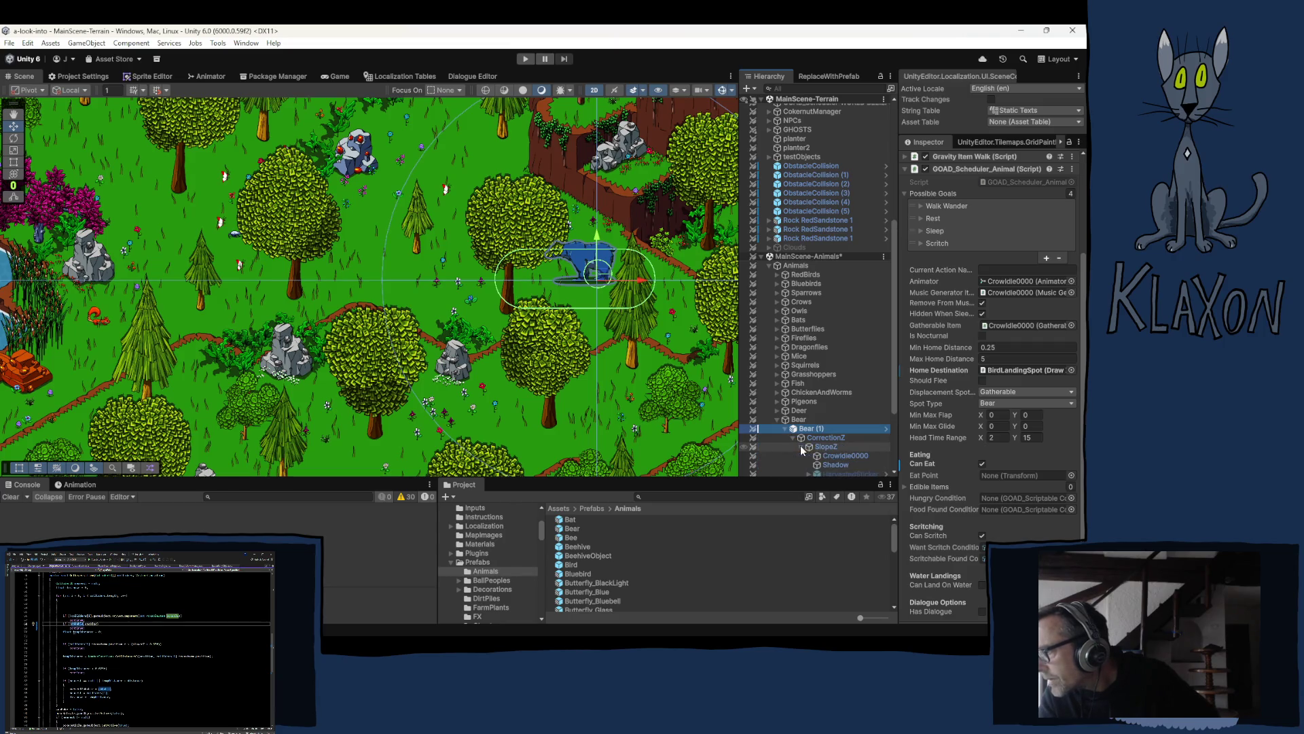
scroll(865, 438, down, 2)
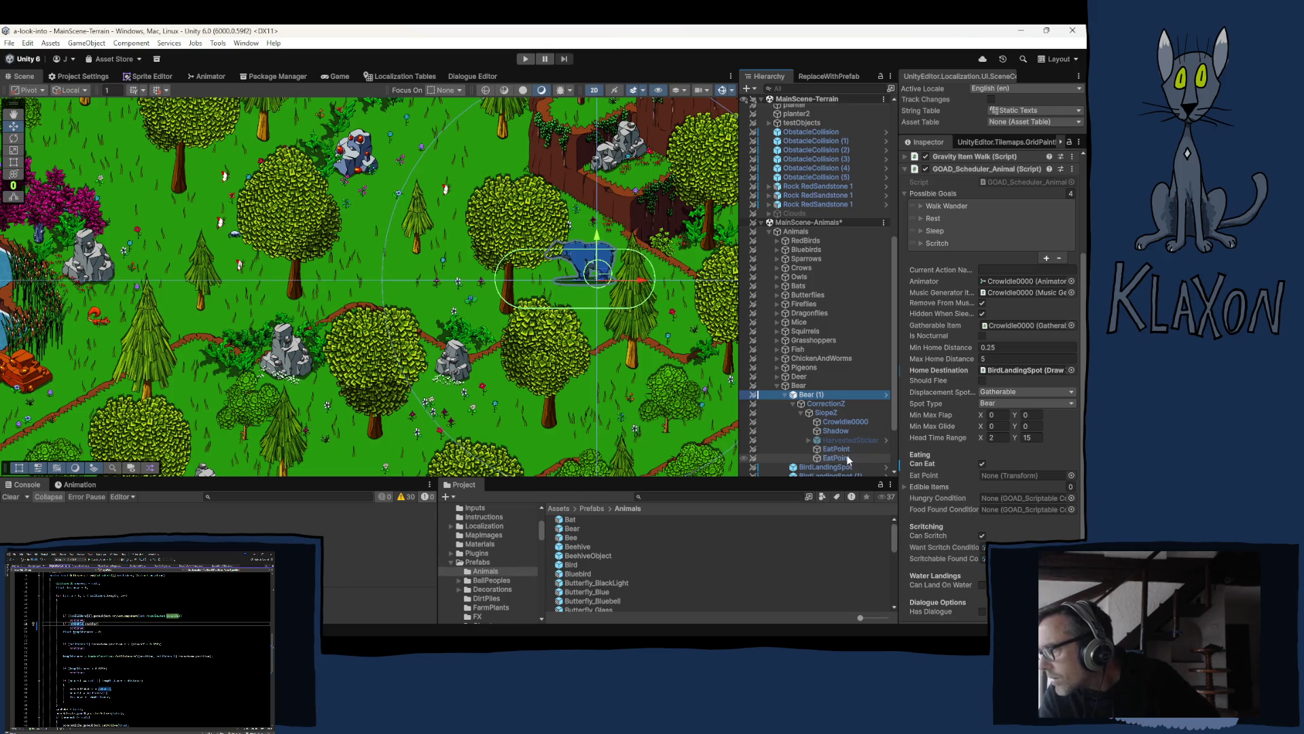
Step: Shift the lower EatPoint along X and move the upper EatPoint to X 0.093
click(837, 458)
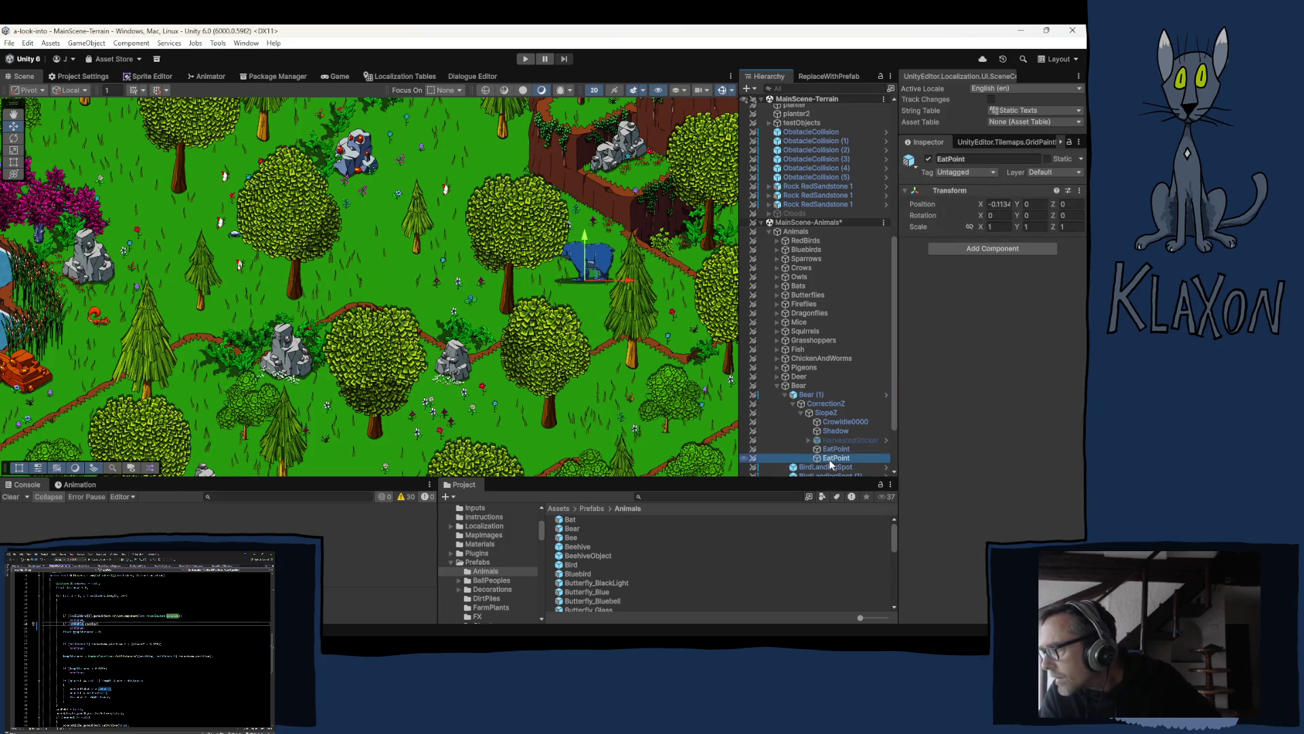
drag(621, 285, 595, 284)
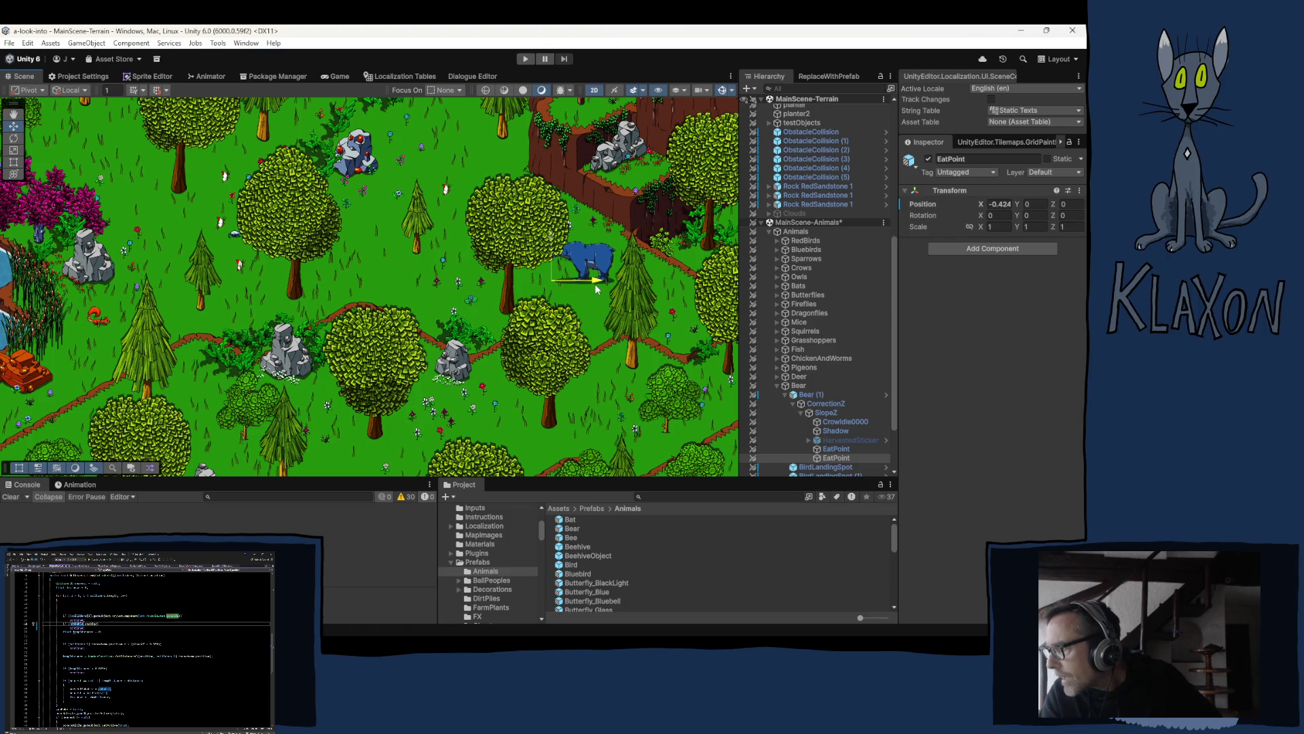
click(836, 449)
drag(567, 280, 622, 278)
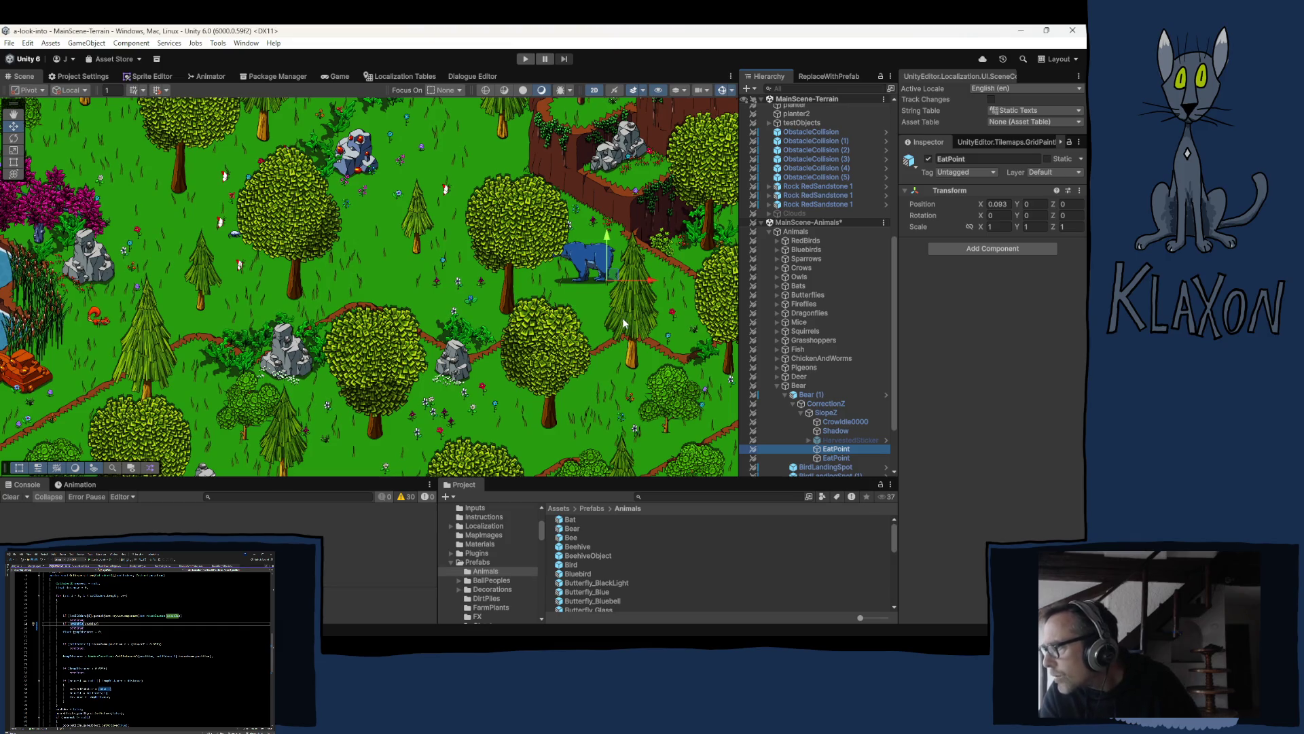
right_click(826, 447)
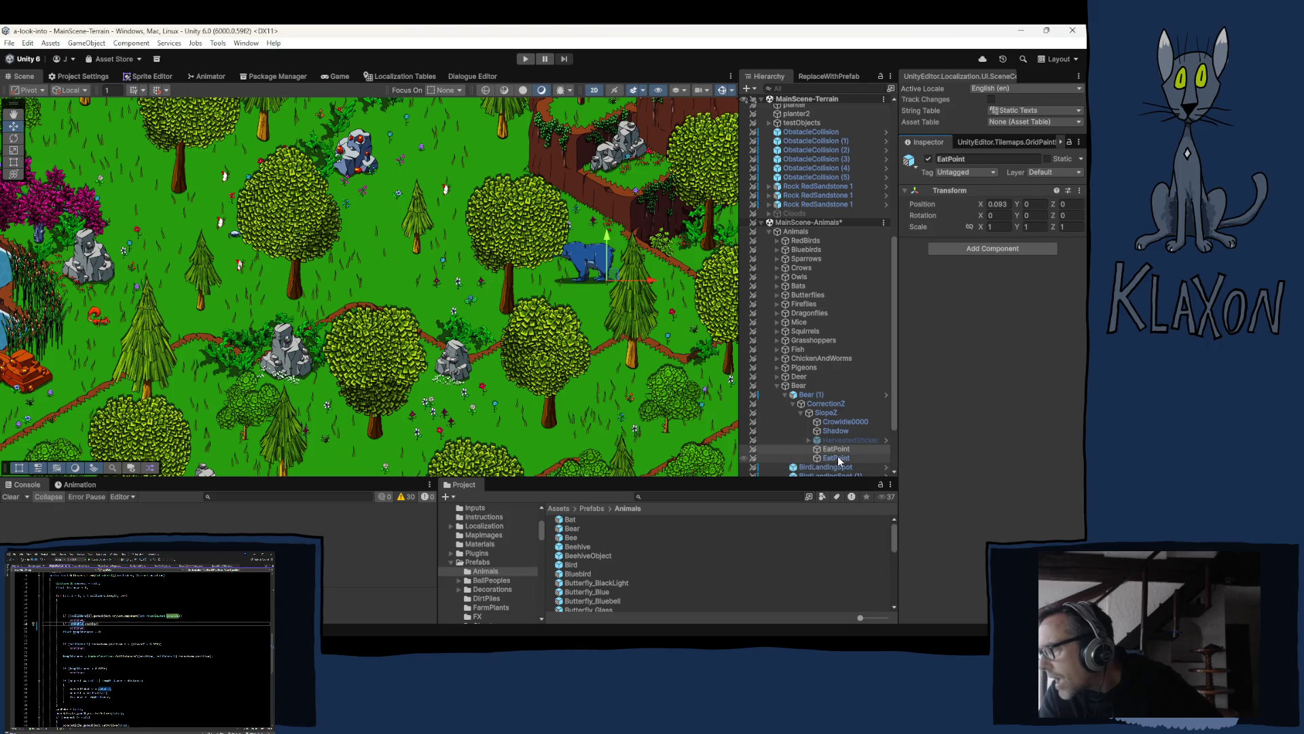
Step: Assign the EatPoint object to the Eat Point field of Bear (1)'s scheduler
click(808, 396)
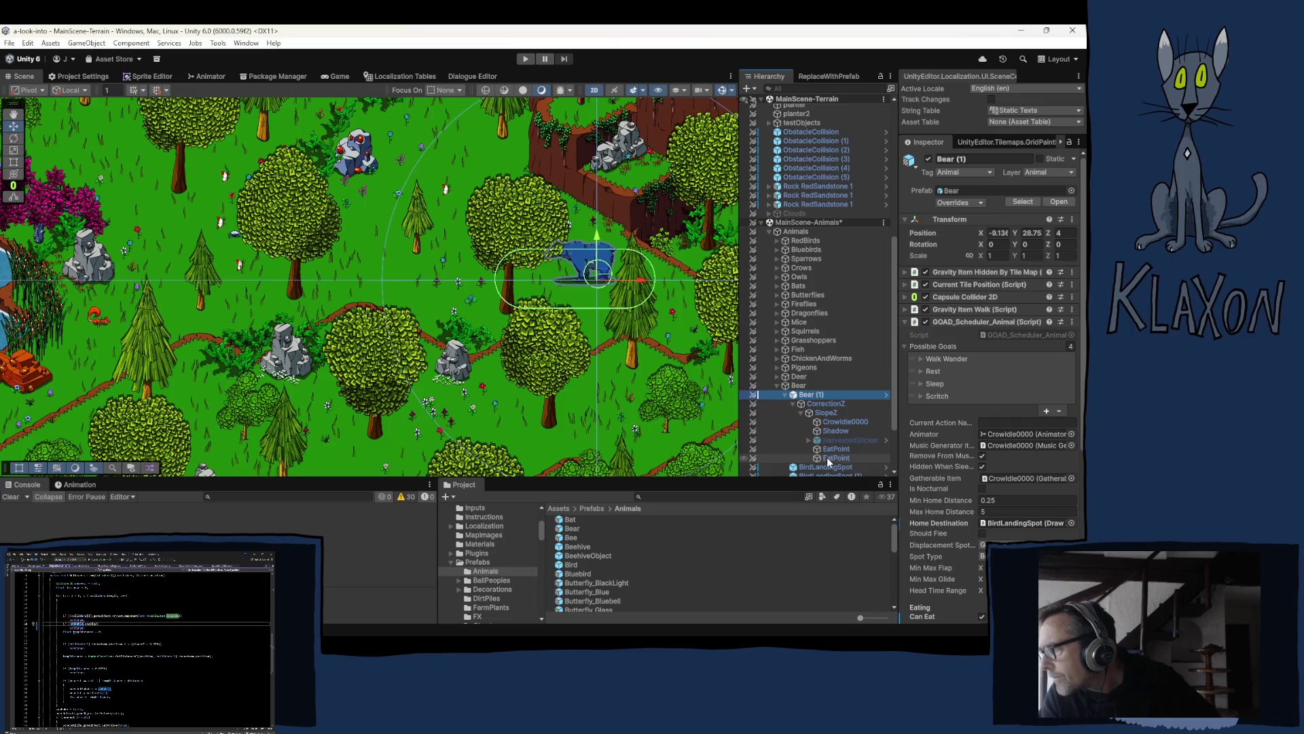
scroll(943, 421, down, 6)
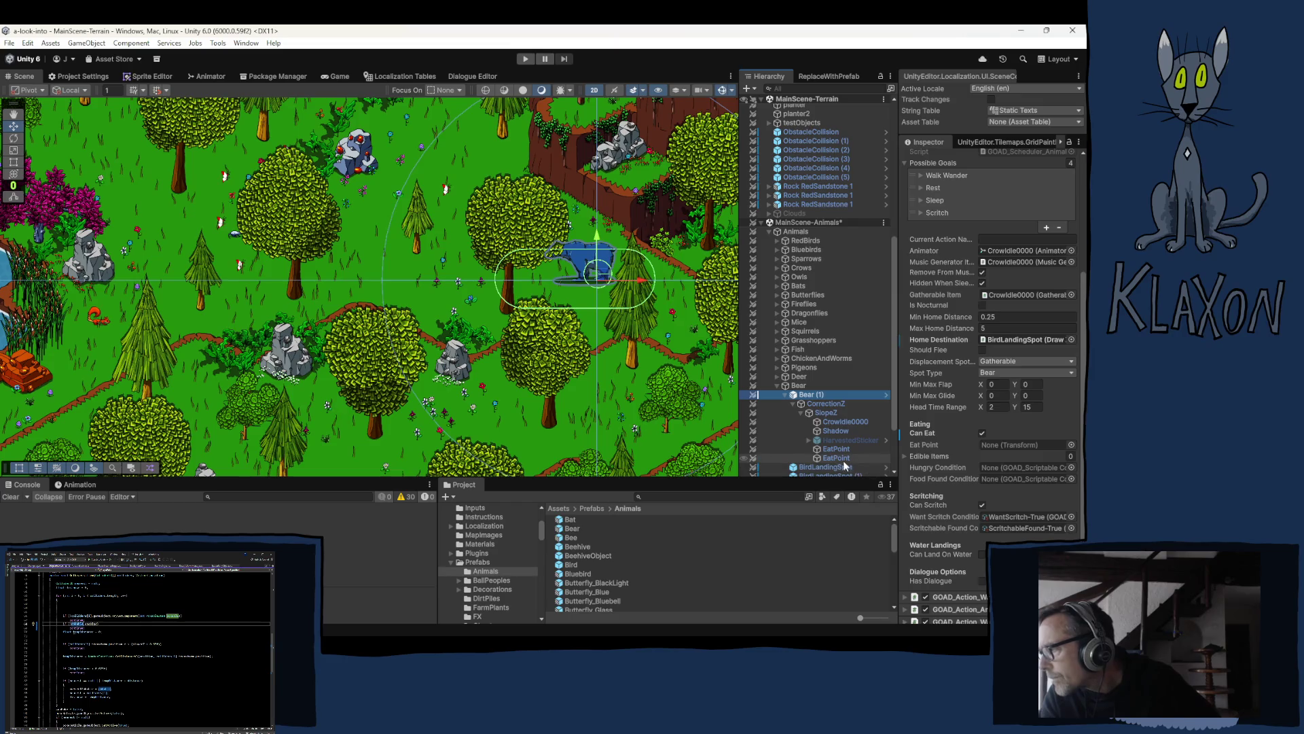
drag(827, 460, 1004, 446)
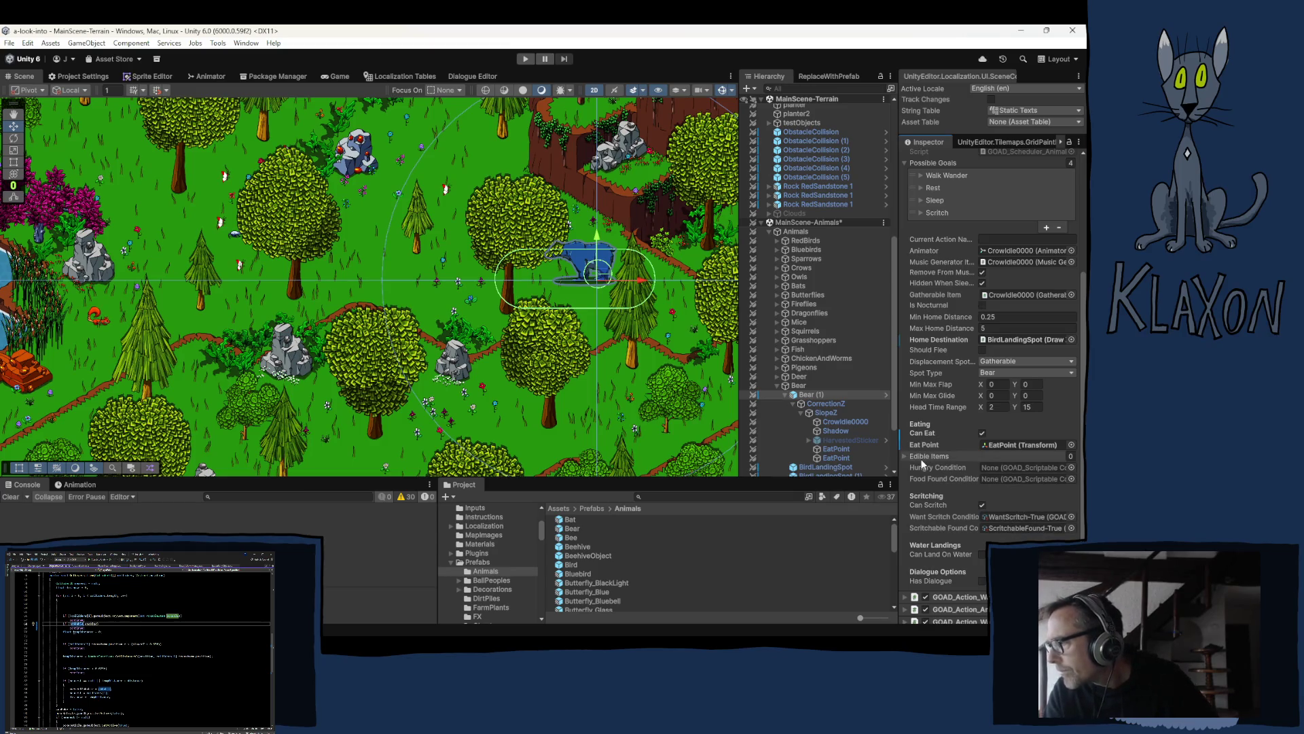
scroll(877, 441, down, 3)
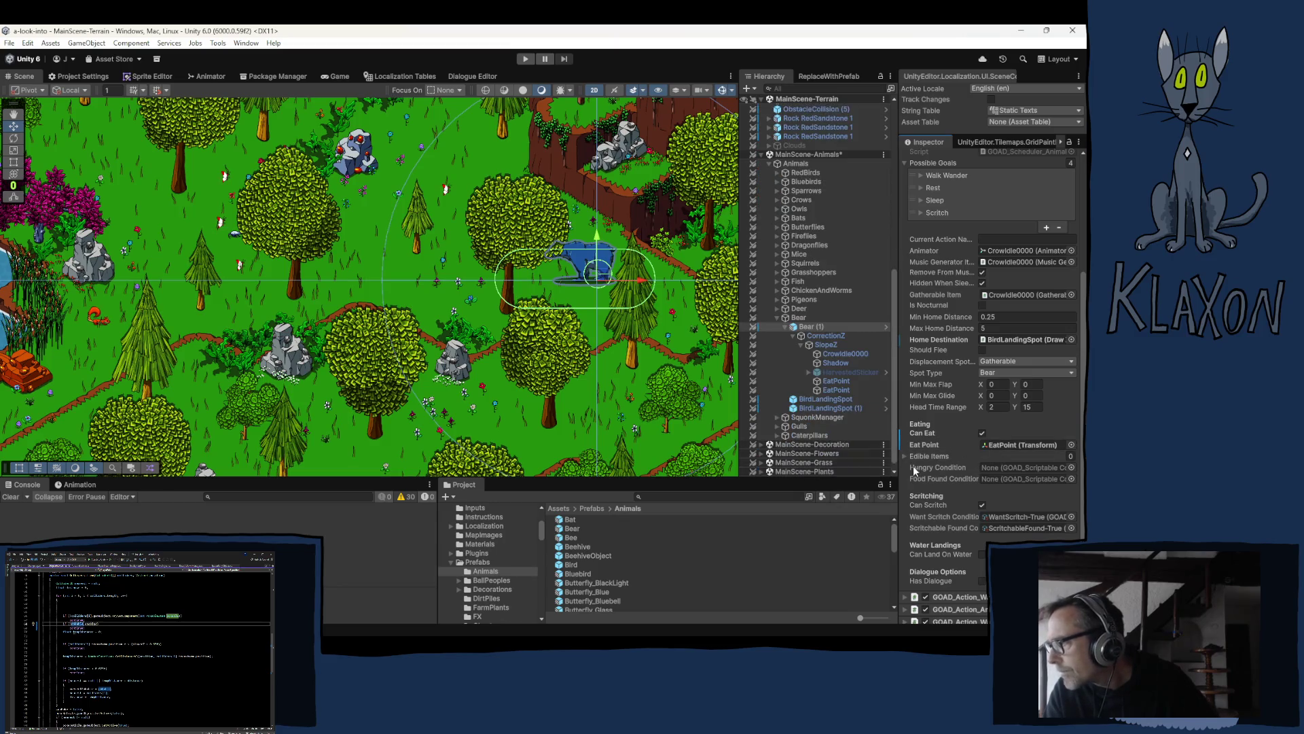
Step: Select the first Caterpillar under Caterpillars and check its scheduler's Edible Items and eating conditions
click(793, 435)
click(777, 435)
click(808, 445)
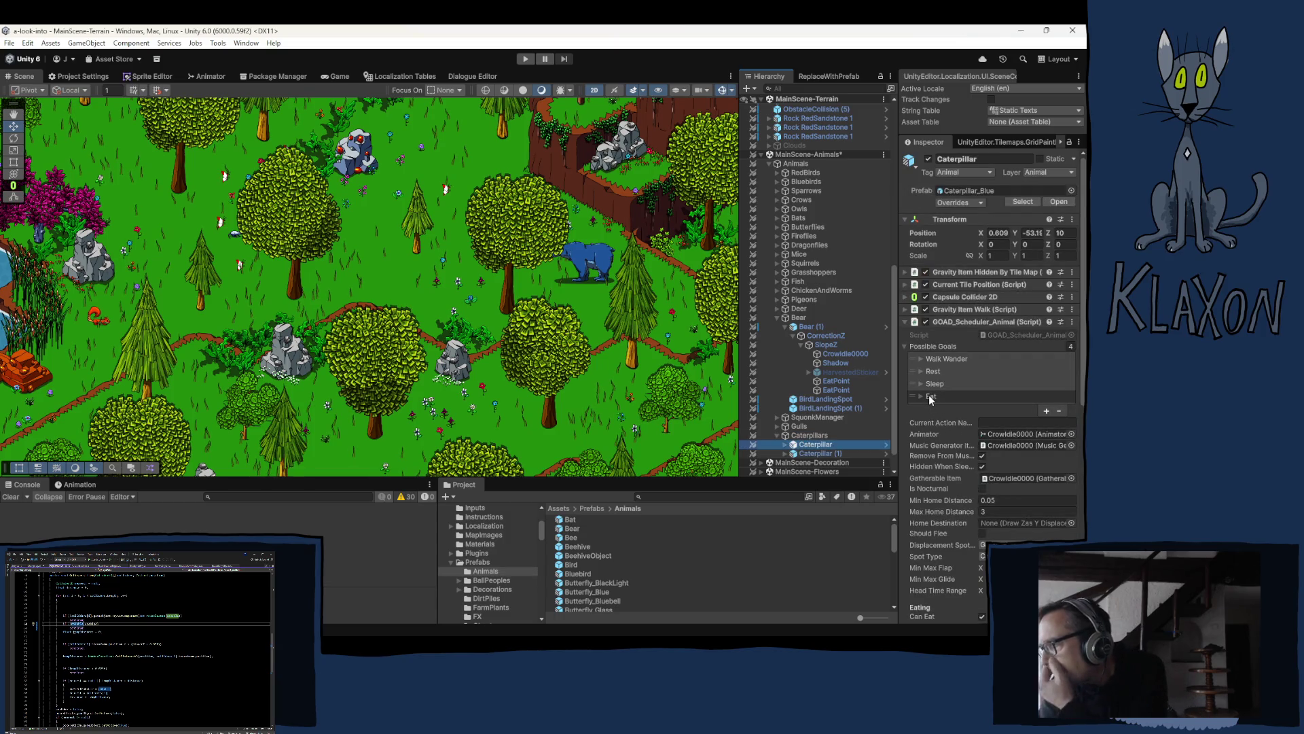
scroll(952, 463, down, 5)
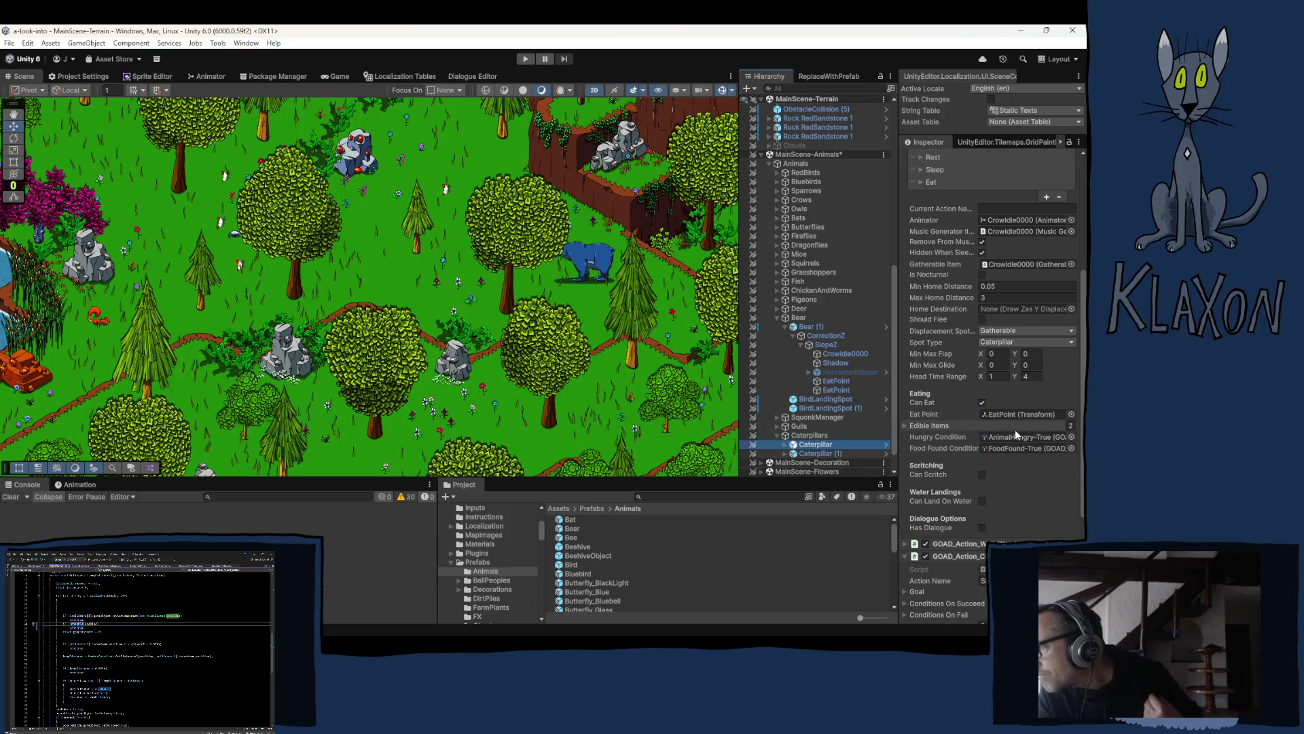
click(930, 426)
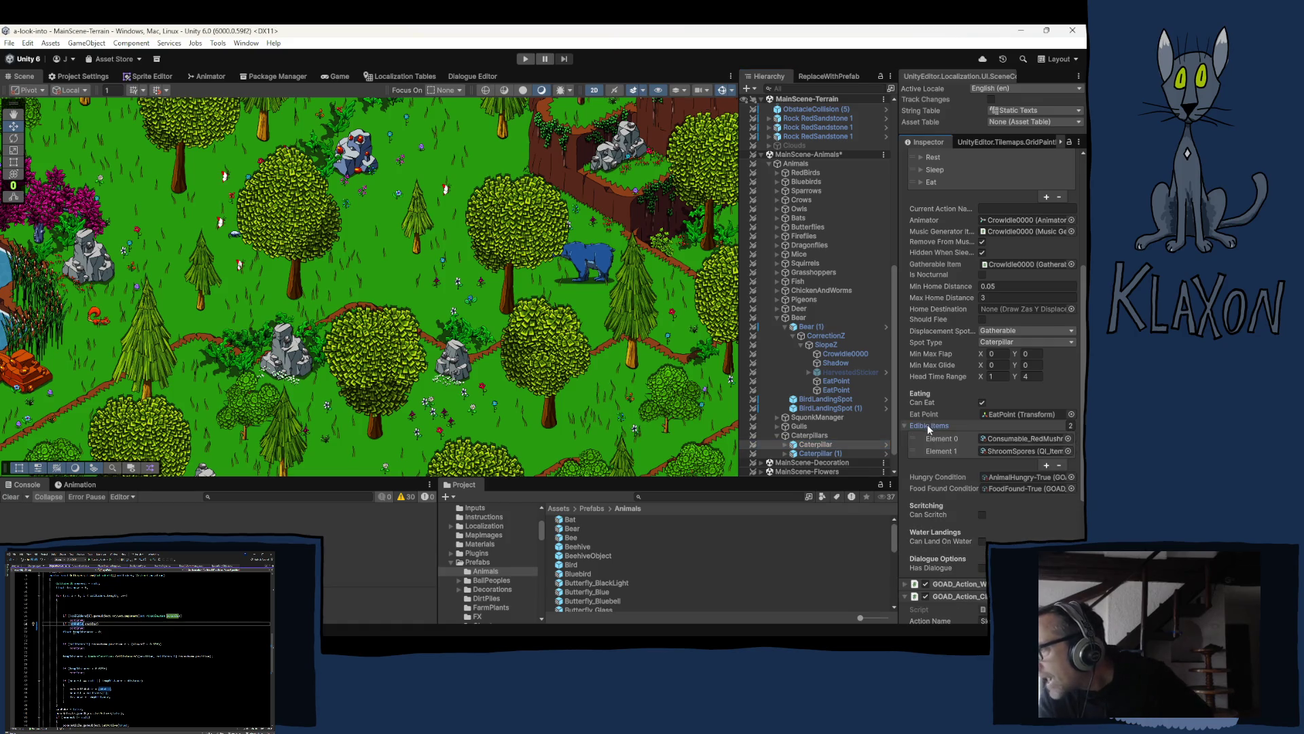
click(925, 424)
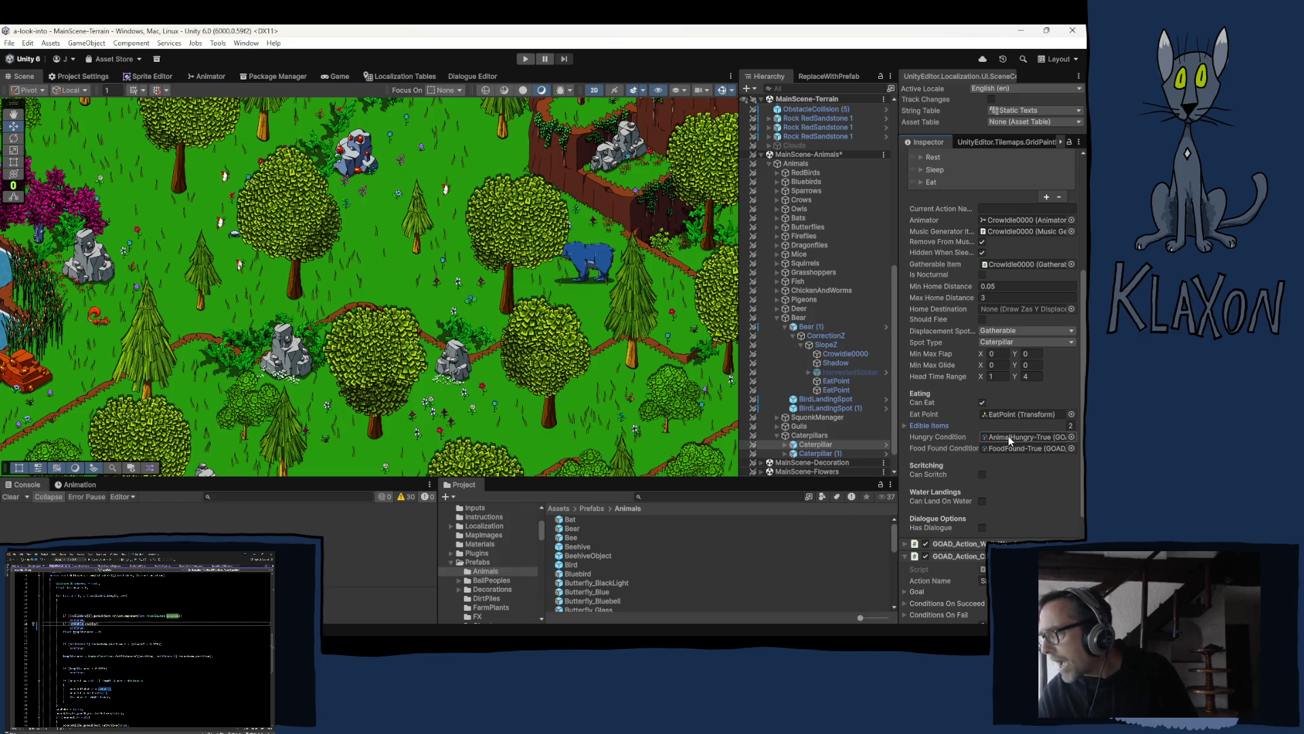
scroll(972, 457, down, 3)
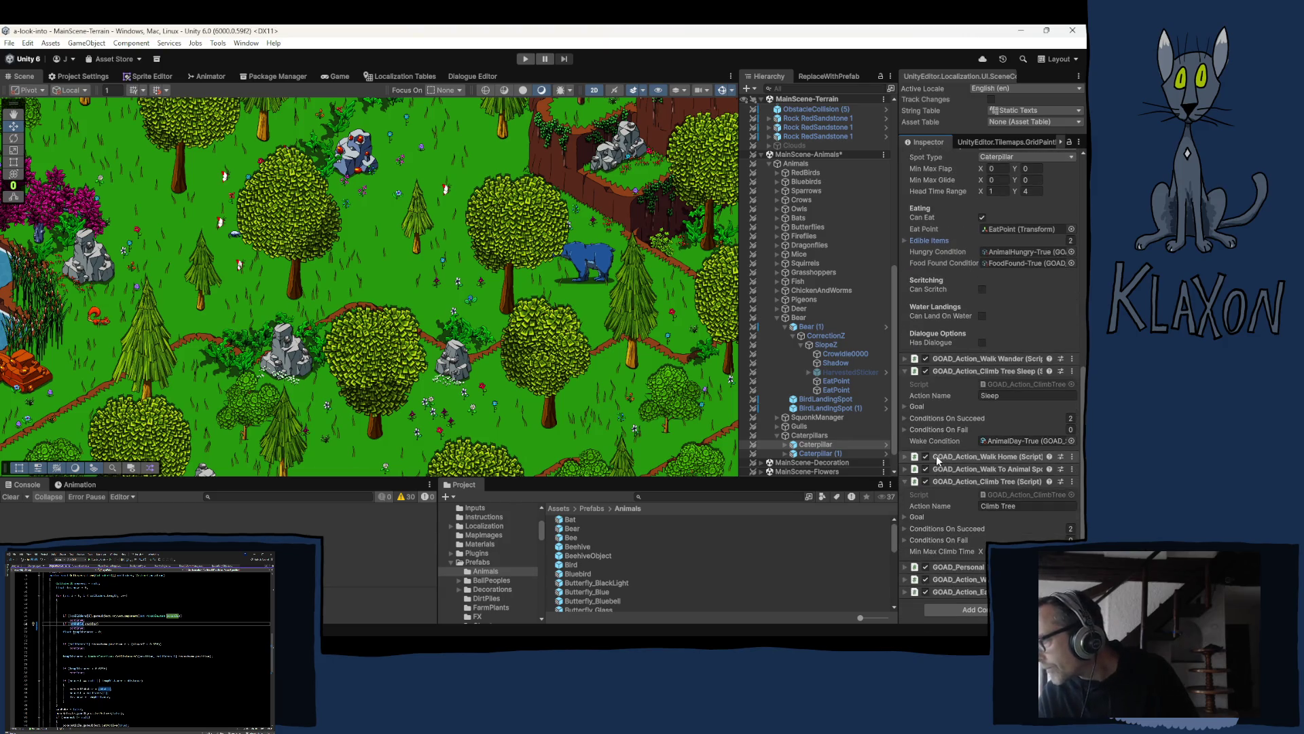
Step: Collapse the Personal Belief Generator's condition lists and then the component itself
click(960, 565)
scroll(958, 565, down, 3)
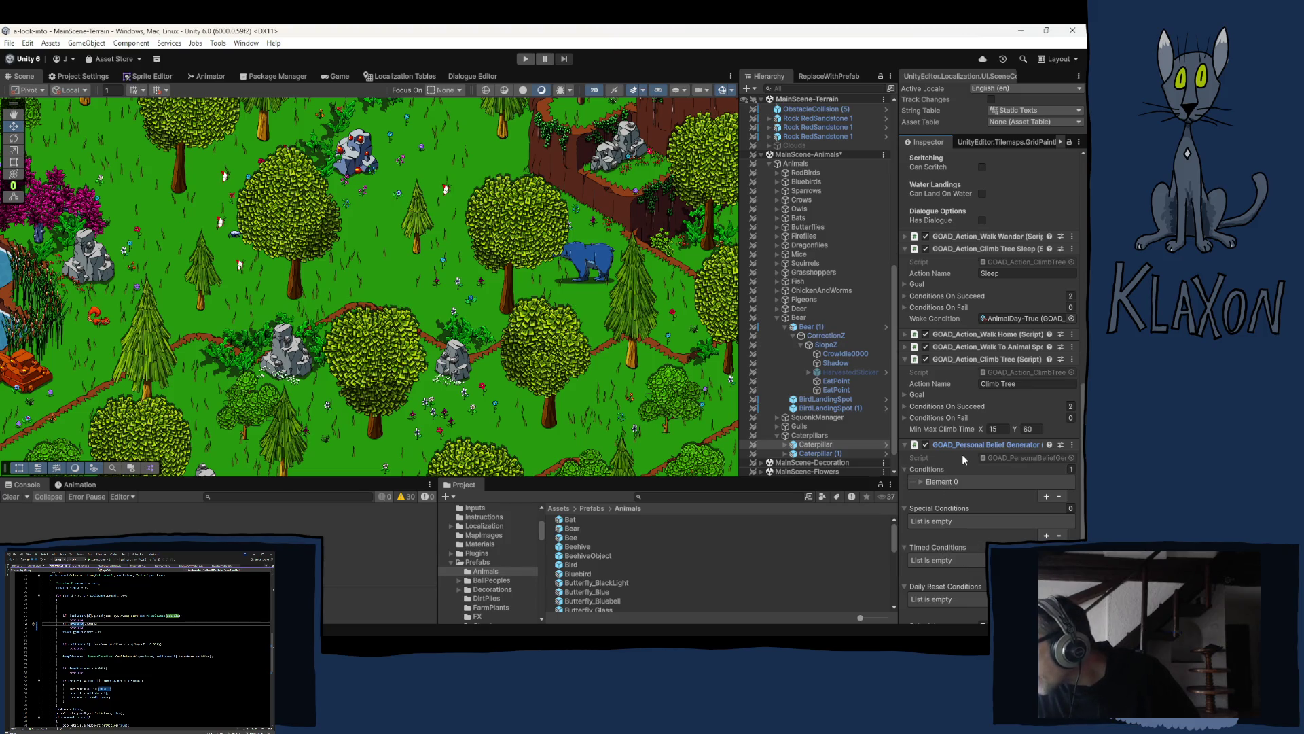
click(904, 470)
click(903, 482)
click(903, 494)
click(905, 525)
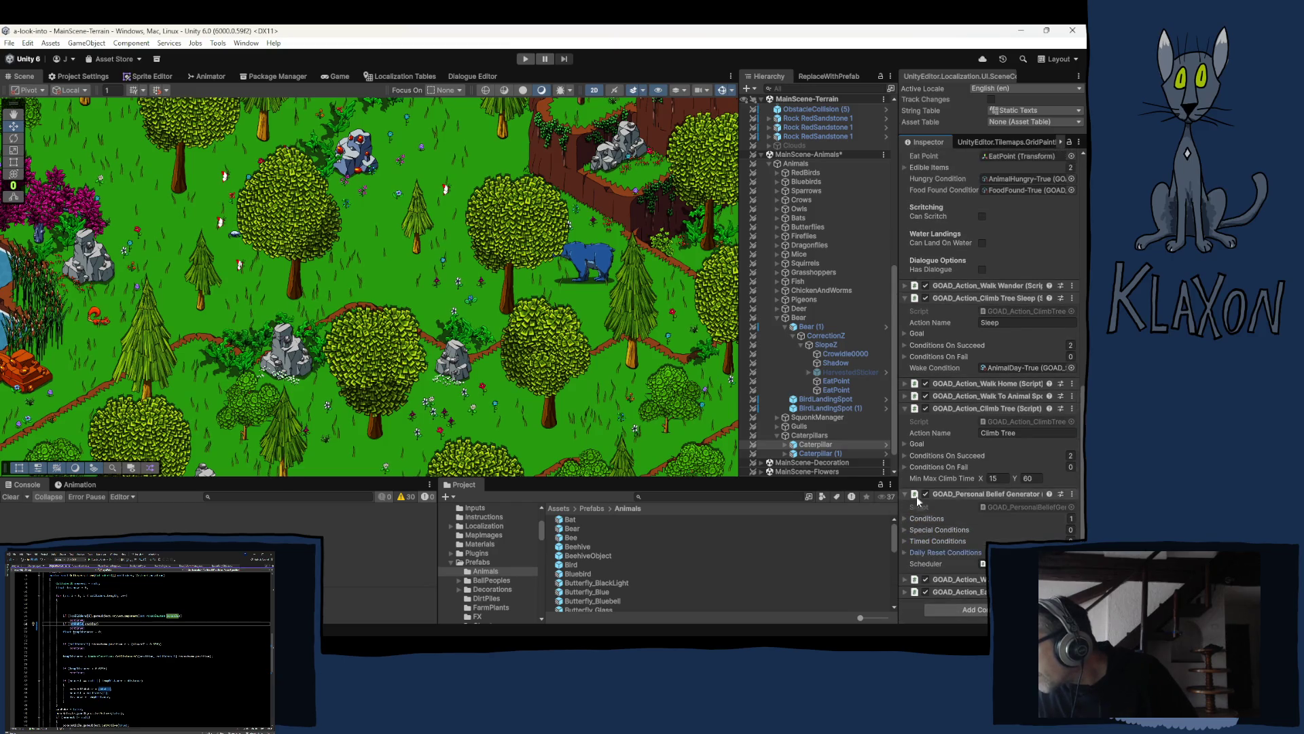
click(969, 491)
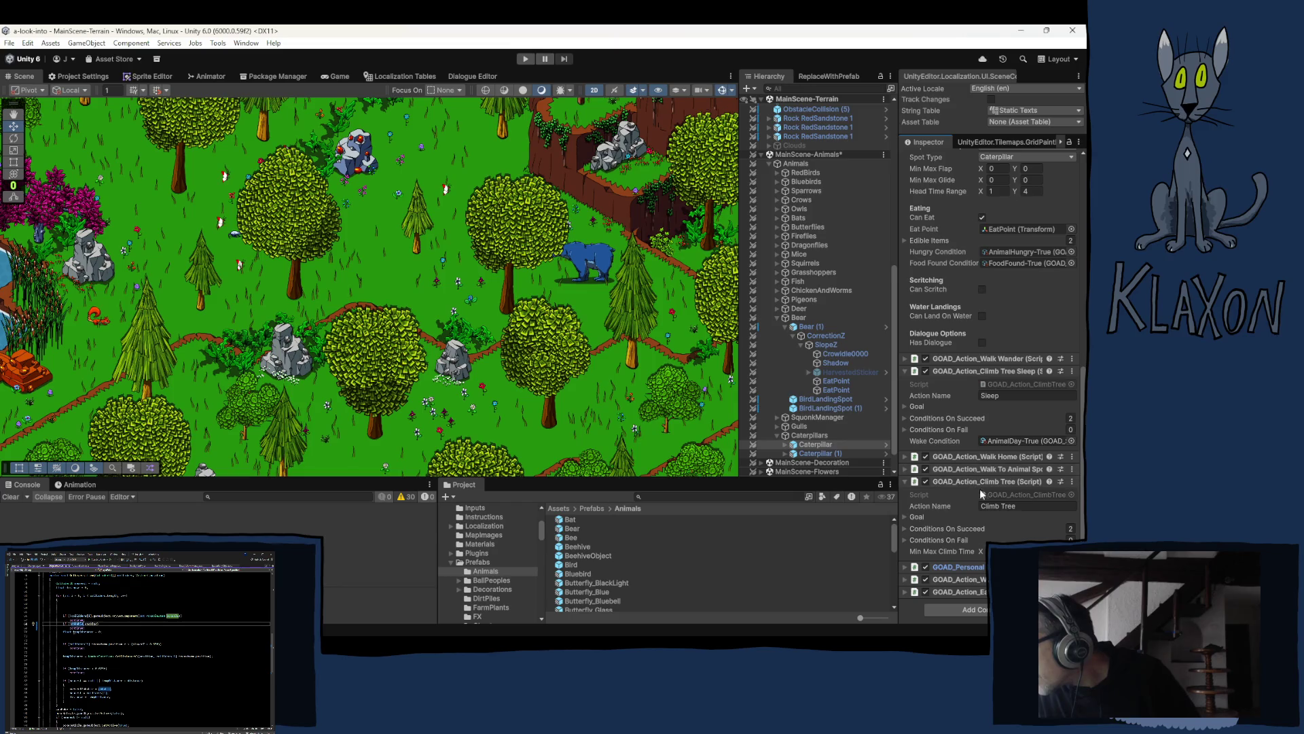
Step: Fold away the Climb Tree action and briefly inspect the Walk Wander action
click(958, 481)
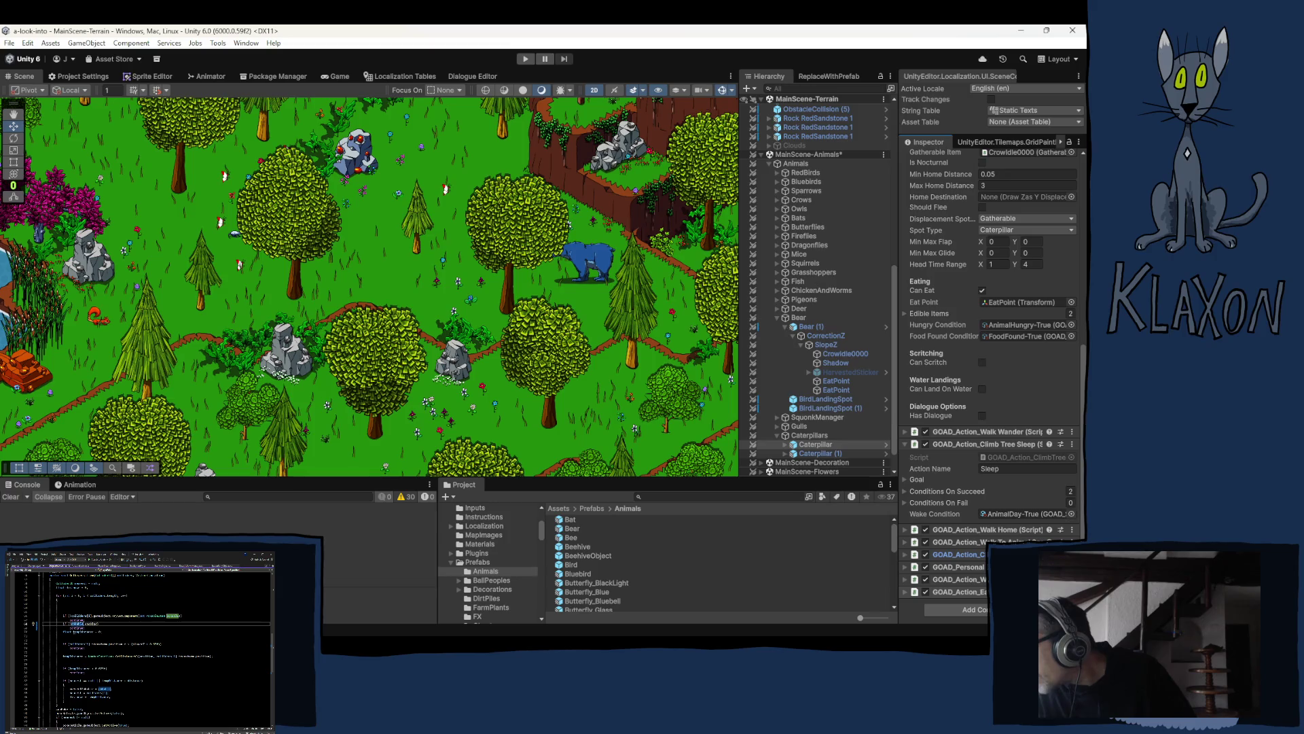
click(970, 579)
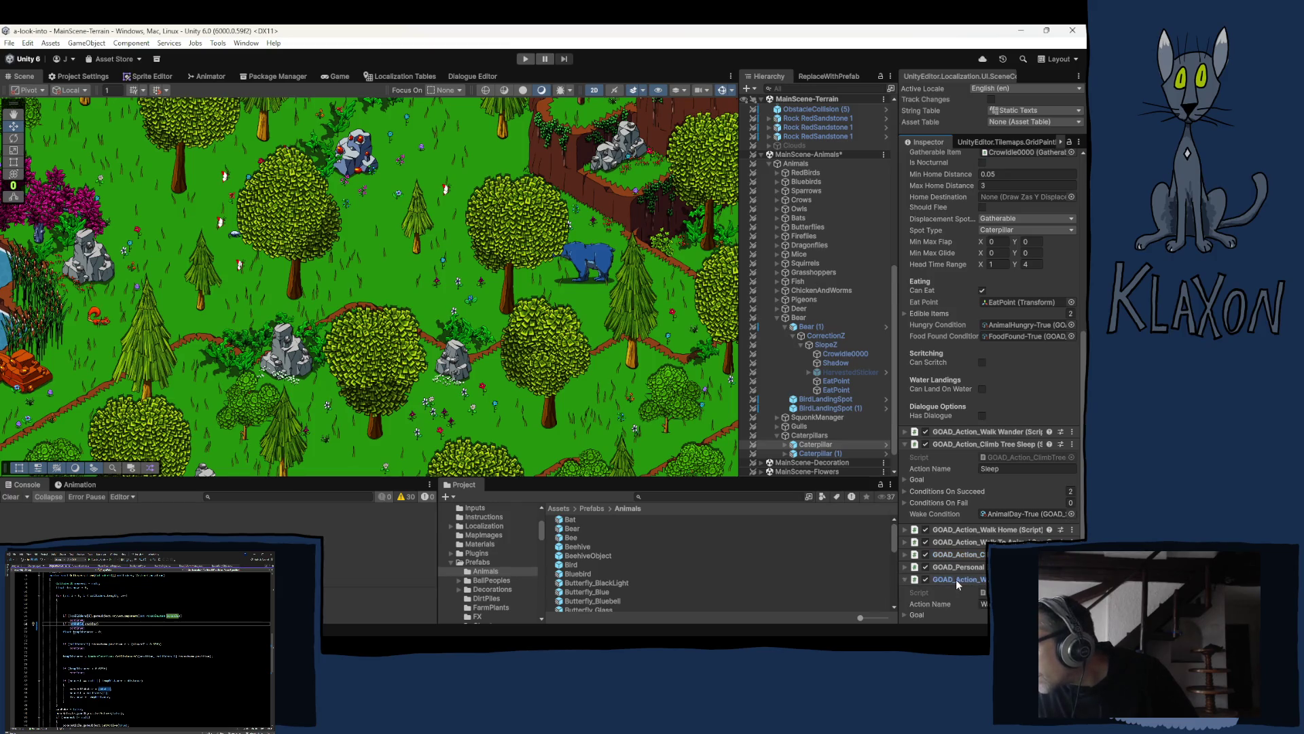
click(956, 580)
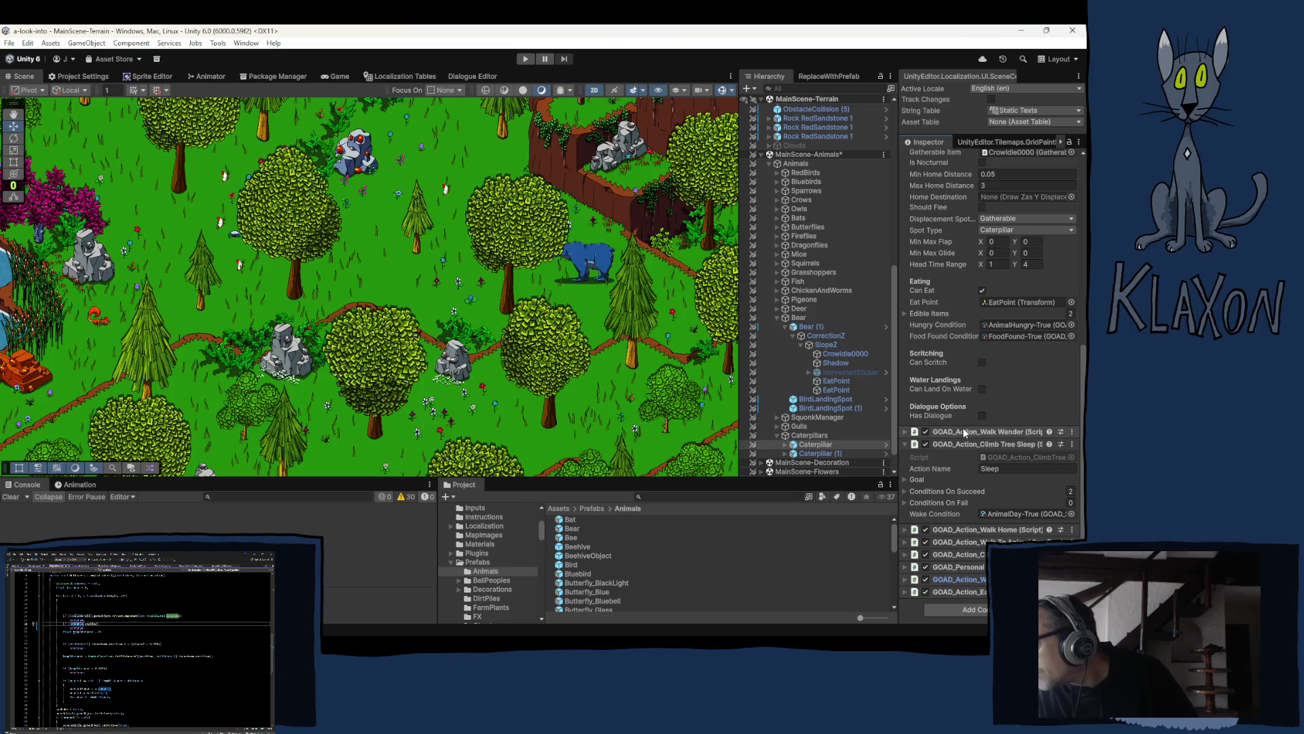
click(946, 432)
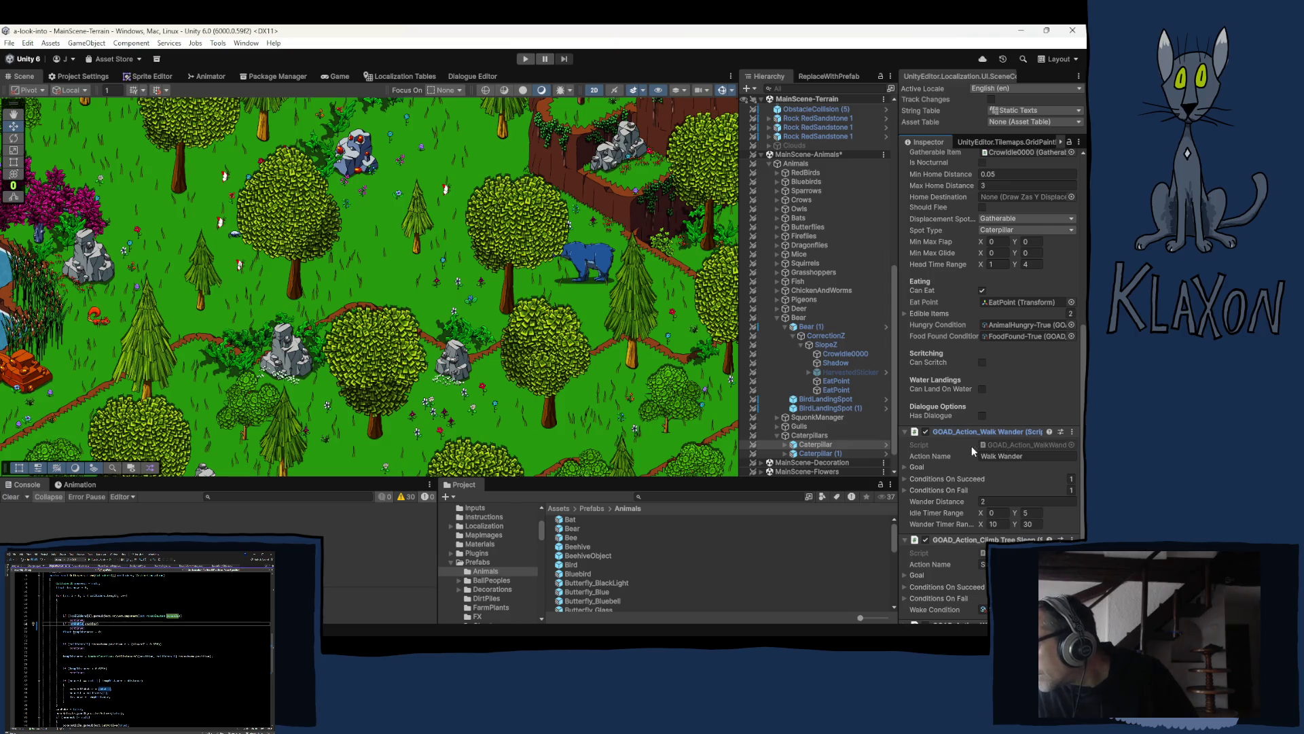
right_click(946, 439)
click(947, 436)
click(947, 433)
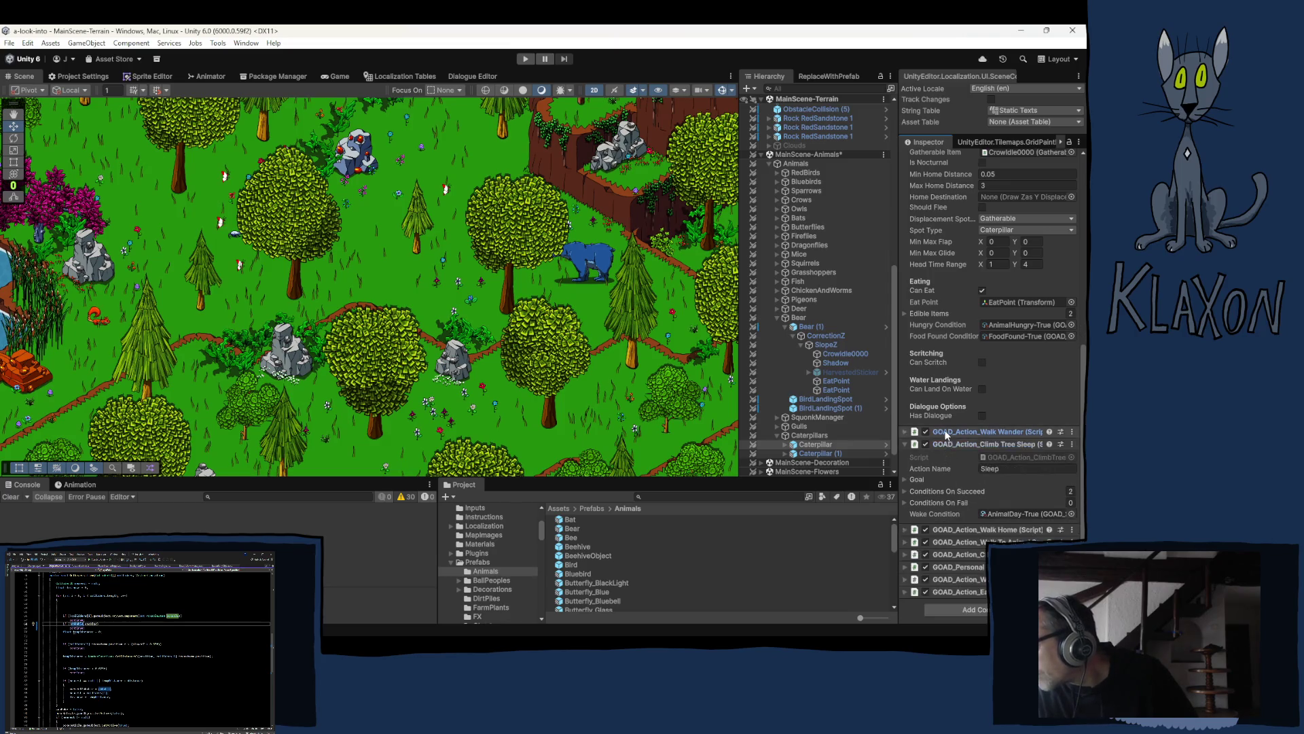
Step: Reveal the bear's two Edible Items and open the WalkToFood action script from its field
click(917, 313)
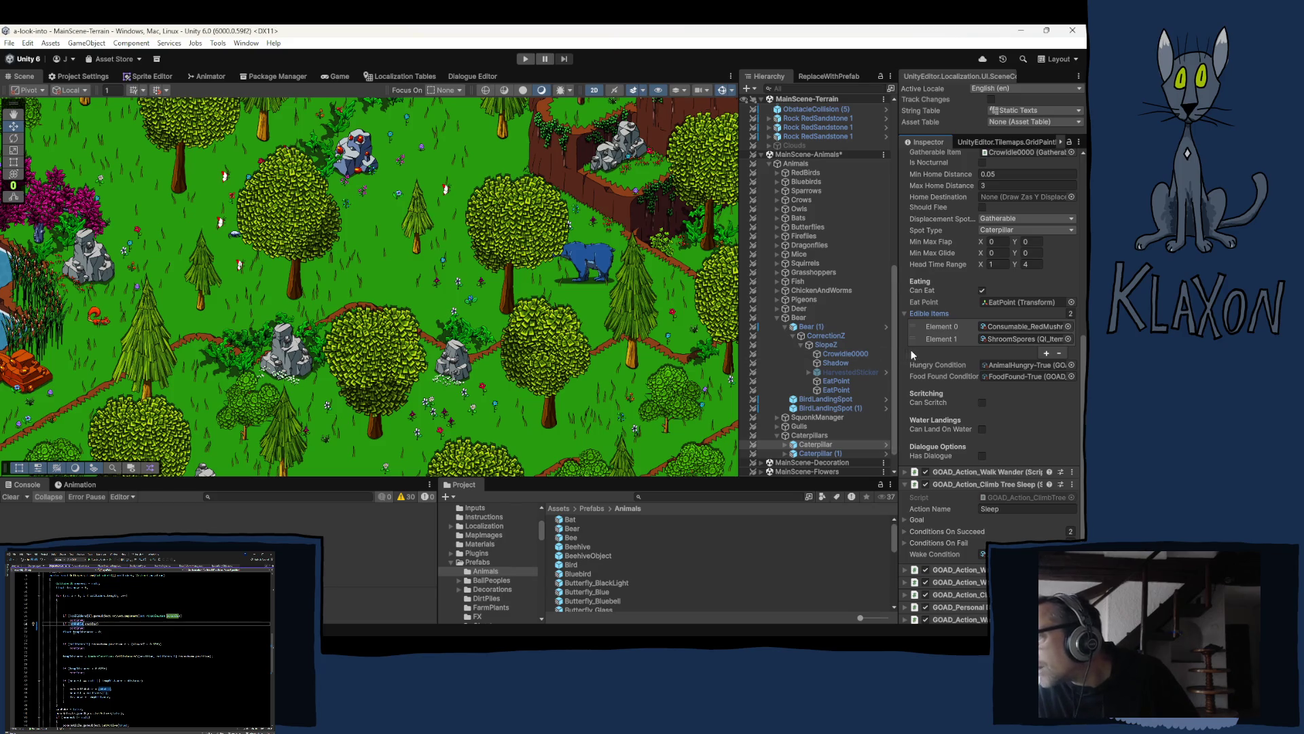
scroll(911, 352, down, 3)
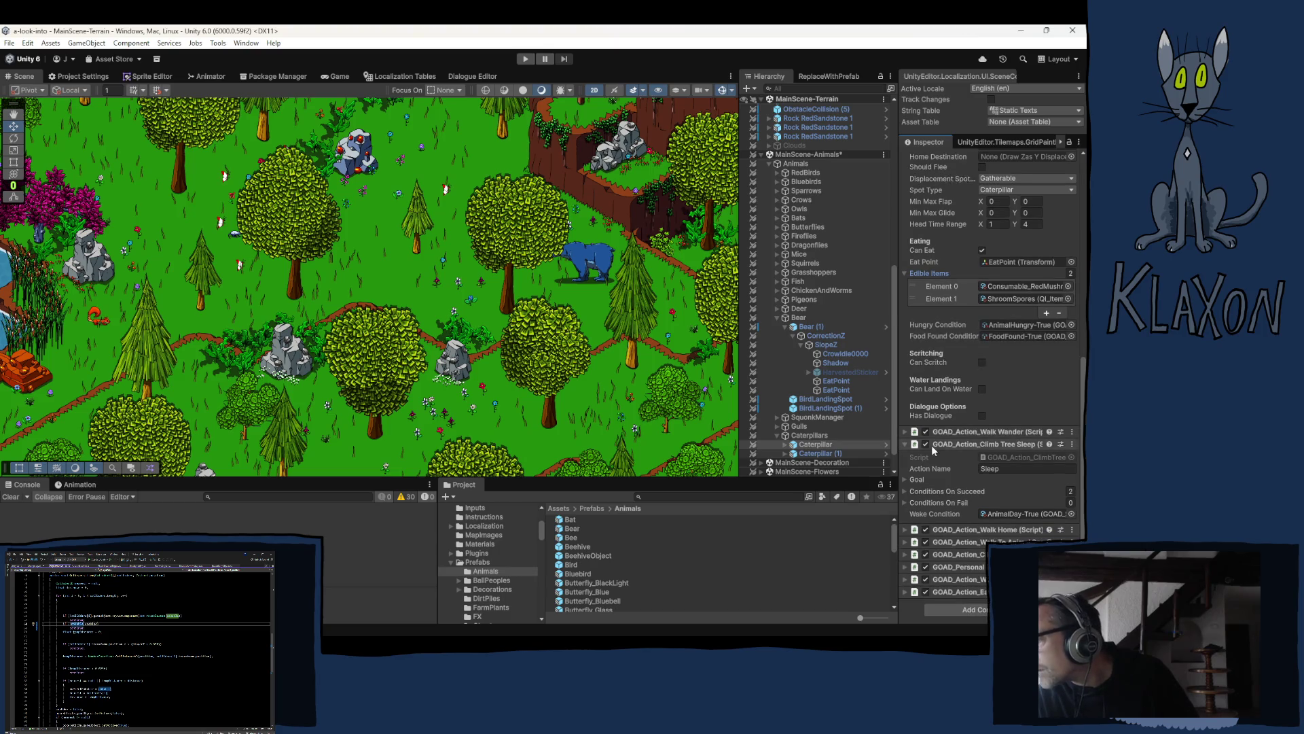
click(950, 579)
click(992, 592)
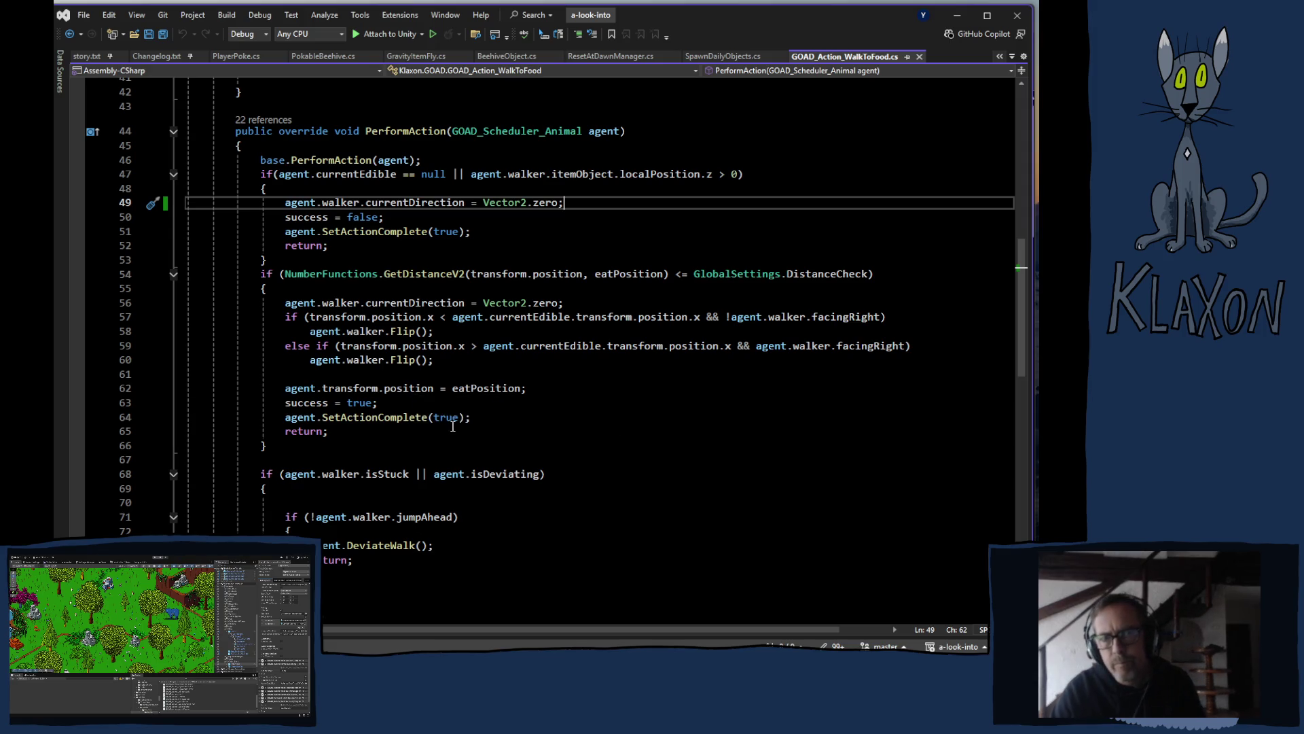
Step: Review GOAD_Action_WalkToFood.cs, then jump with F12 to GOAD_Scheduler_Animal.cs
scroll(483, 232, up, 5)
scroll(549, 330, up, 5)
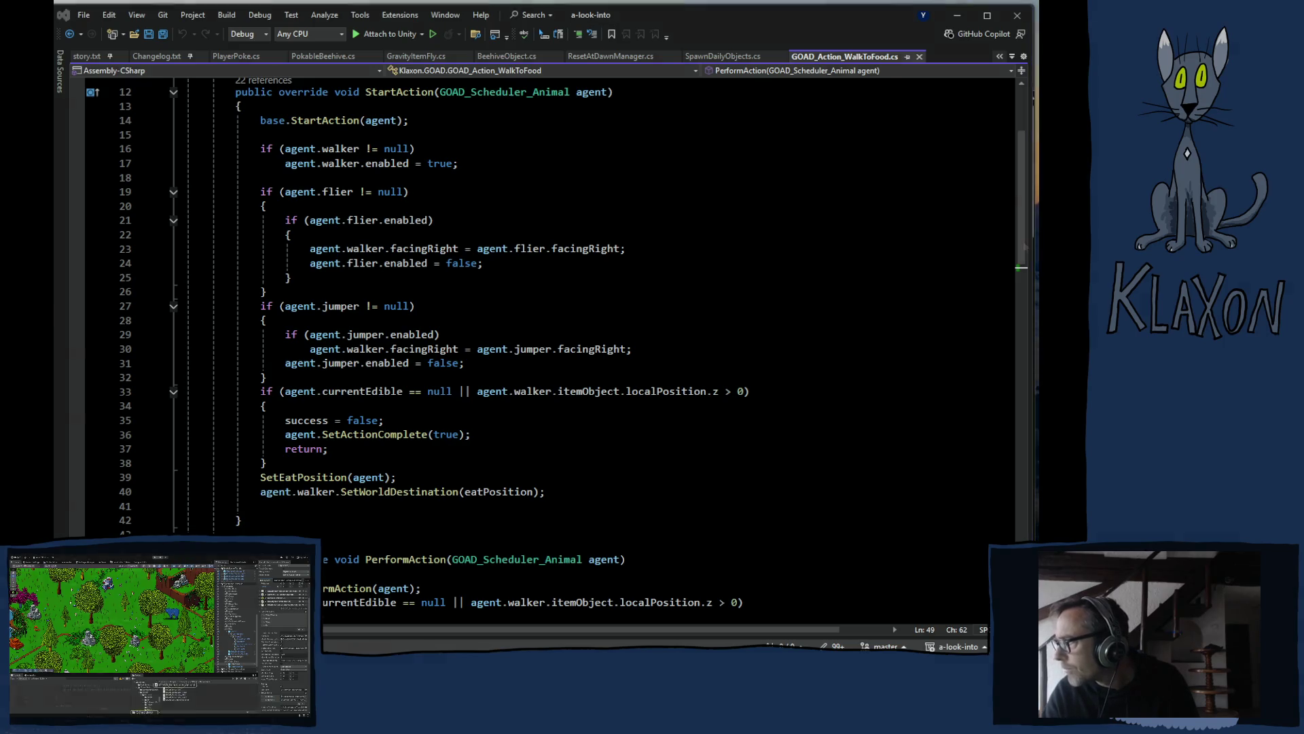
key(F12)
scroll(312, 426, down, 4)
scroll(312, 426, down, 20)
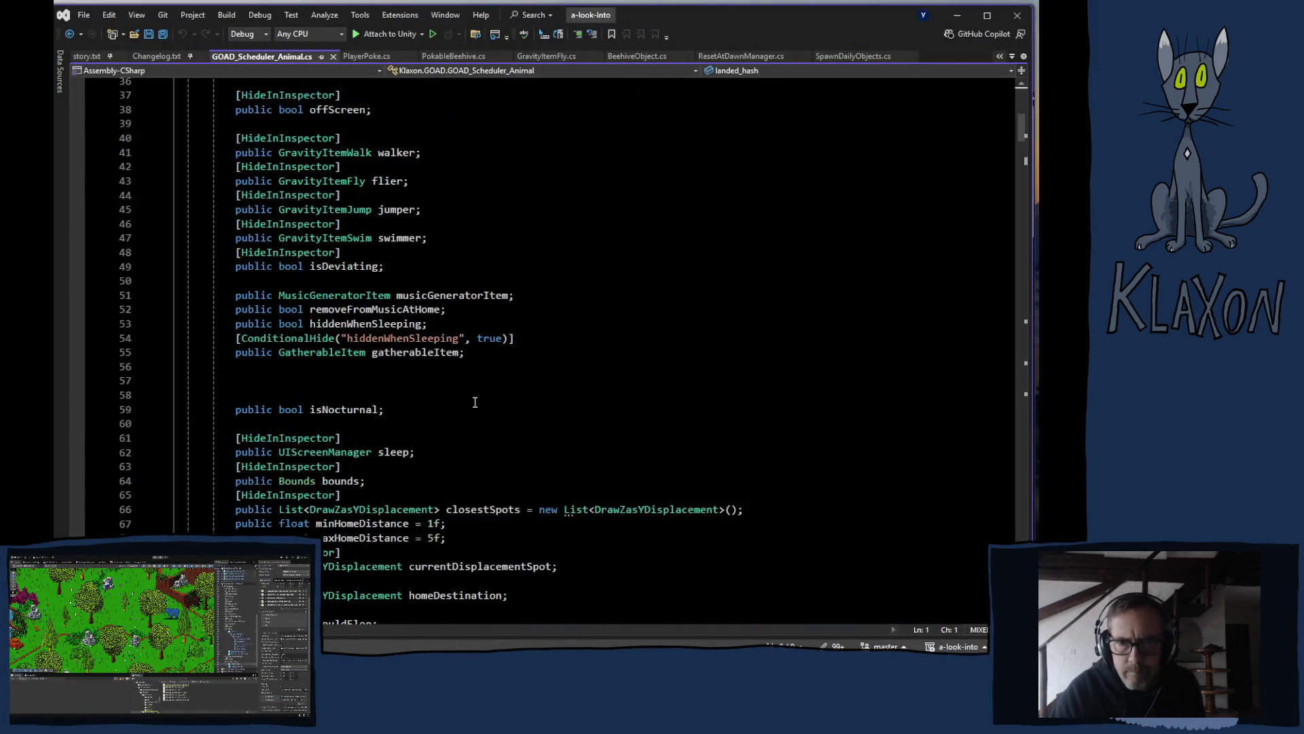
scroll(482, 412, down, 7)
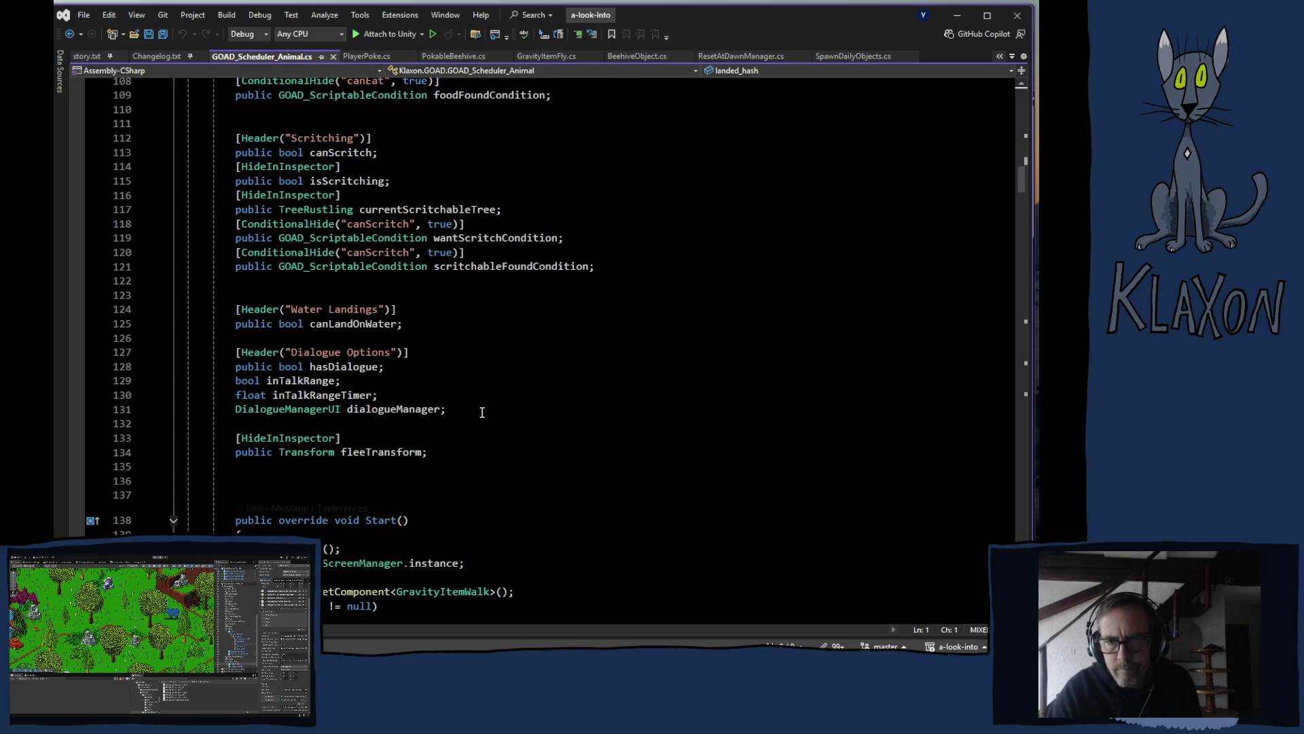
scroll(486, 408, down, 3)
scroll(492, 405, up, 13)
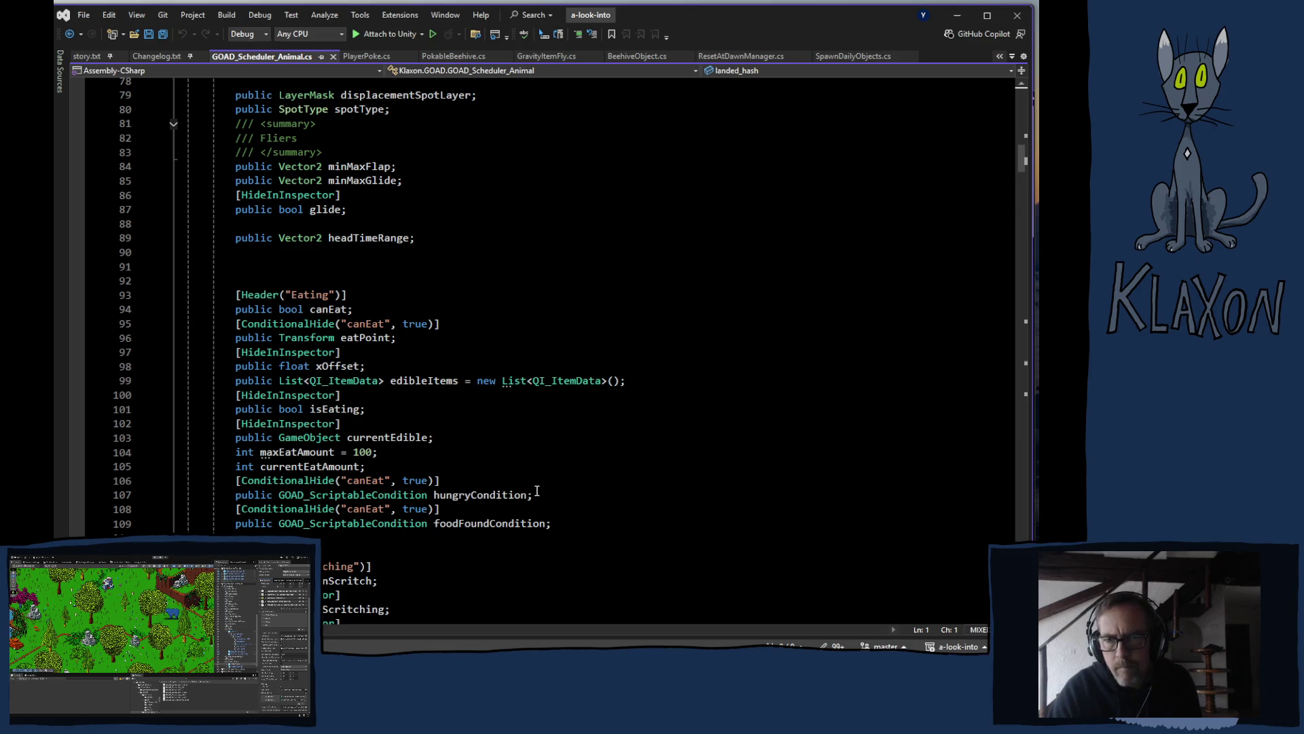
click(473, 493)
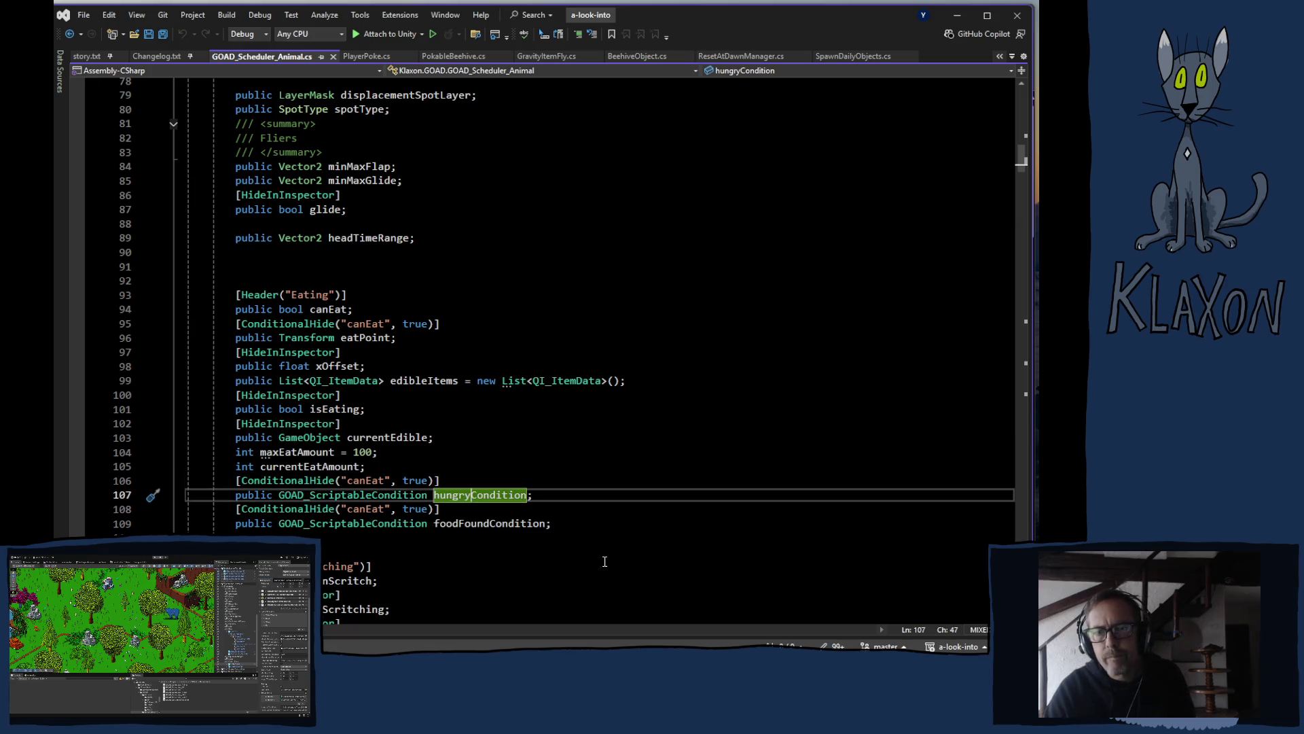
scroll(754, 540, down, 14)
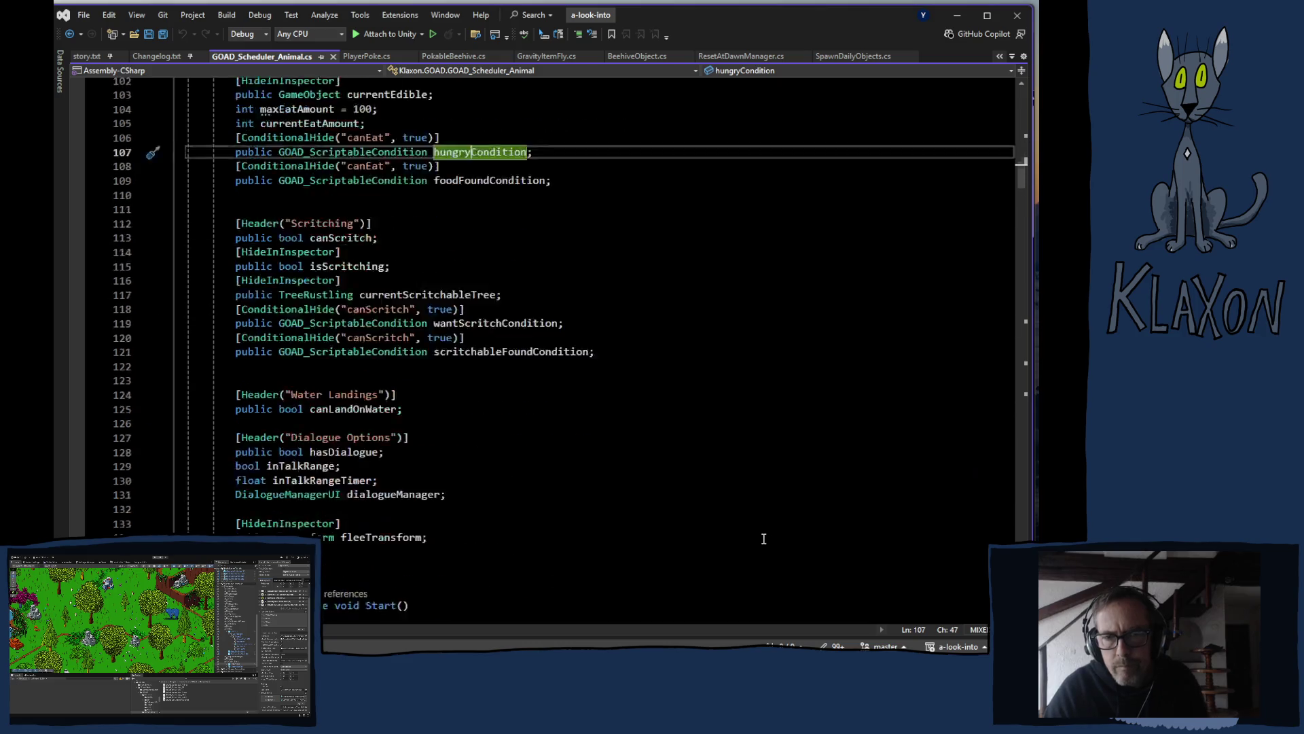
scroll(749, 544, down, 20)
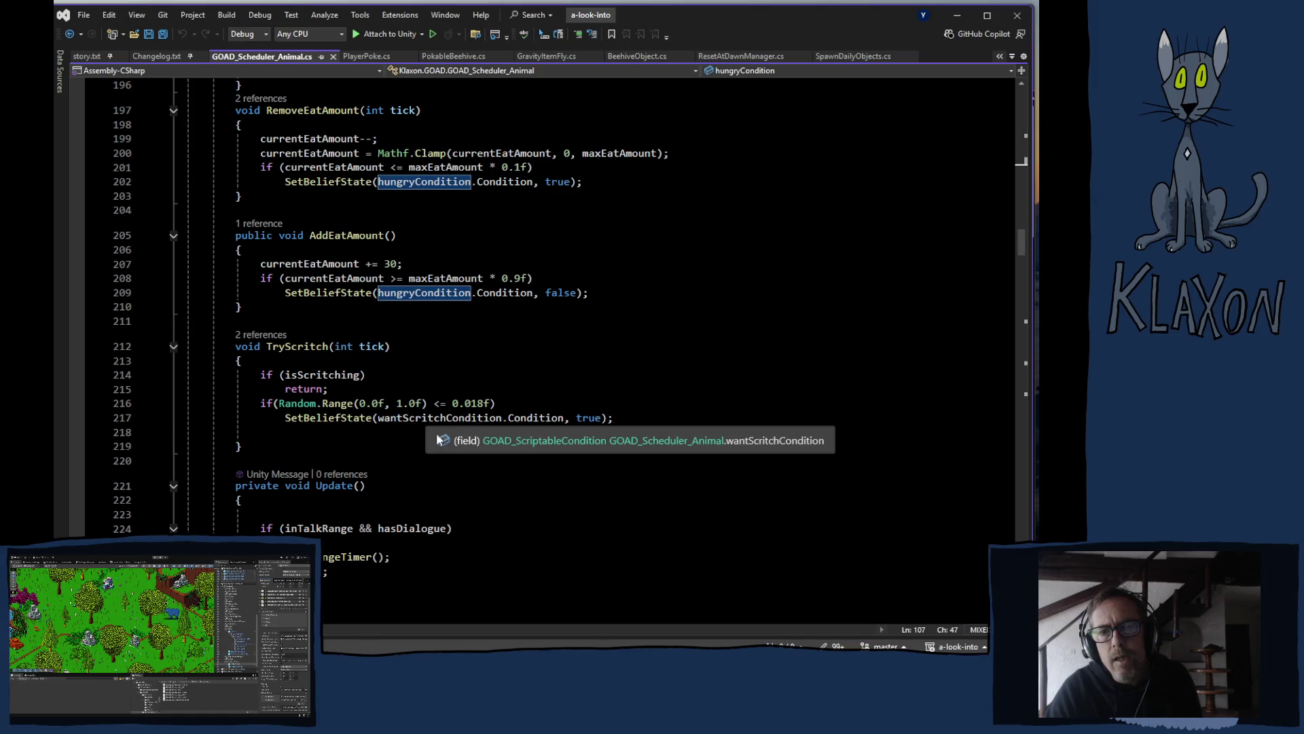
scroll(693, 364, up, 1)
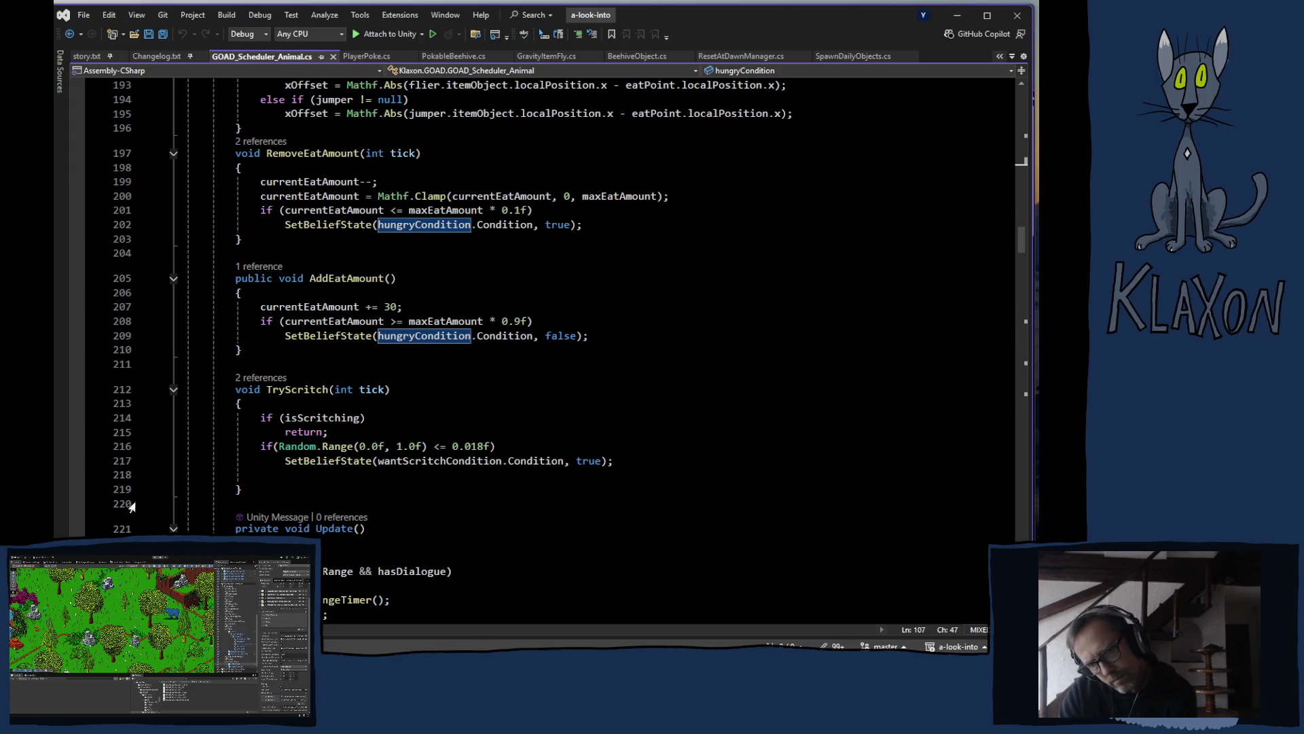
mouse_move(361, 412)
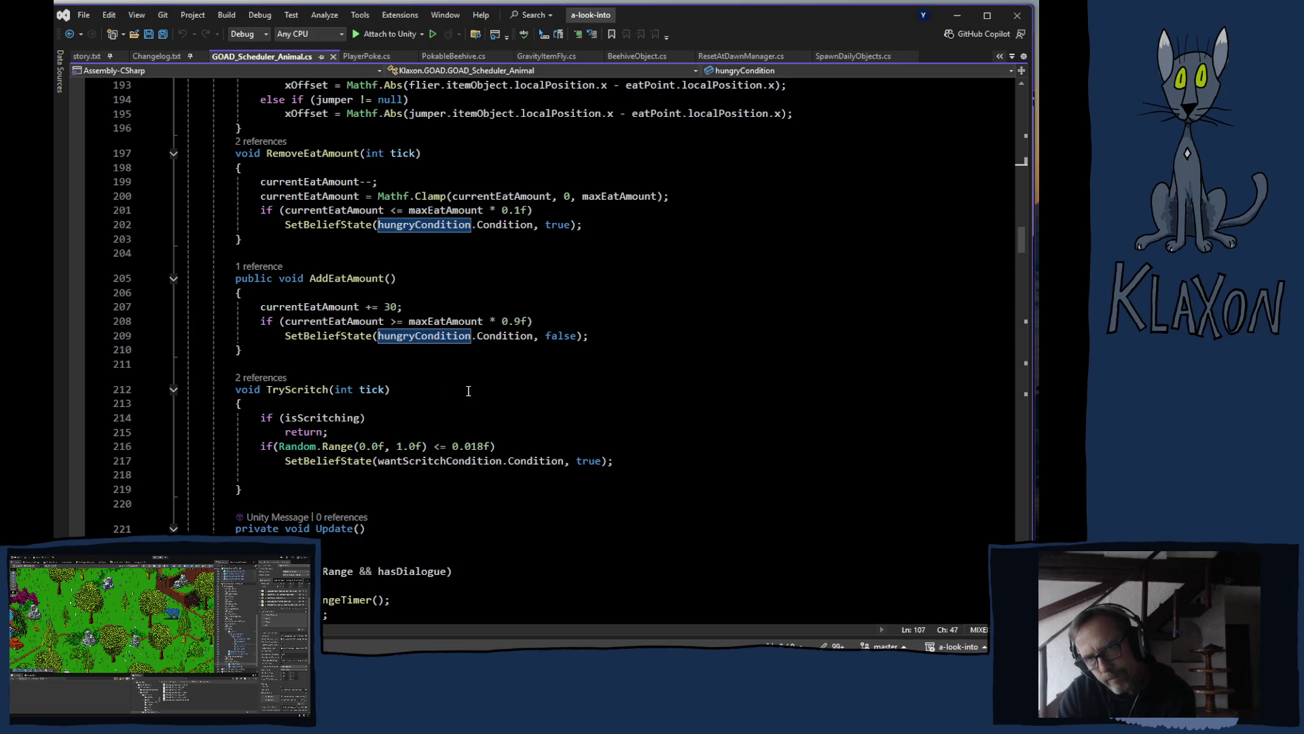
scroll(449, 244, up, 8)
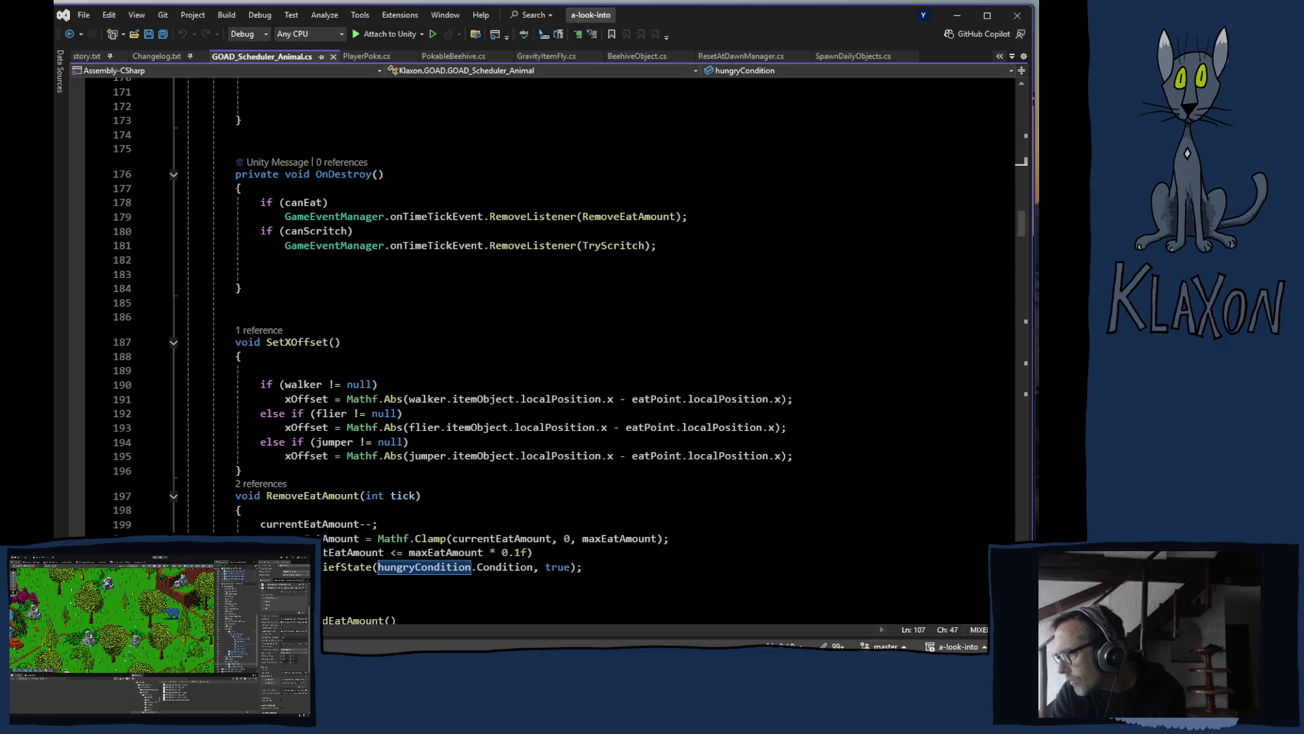
scroll(530, 349, up, 20)
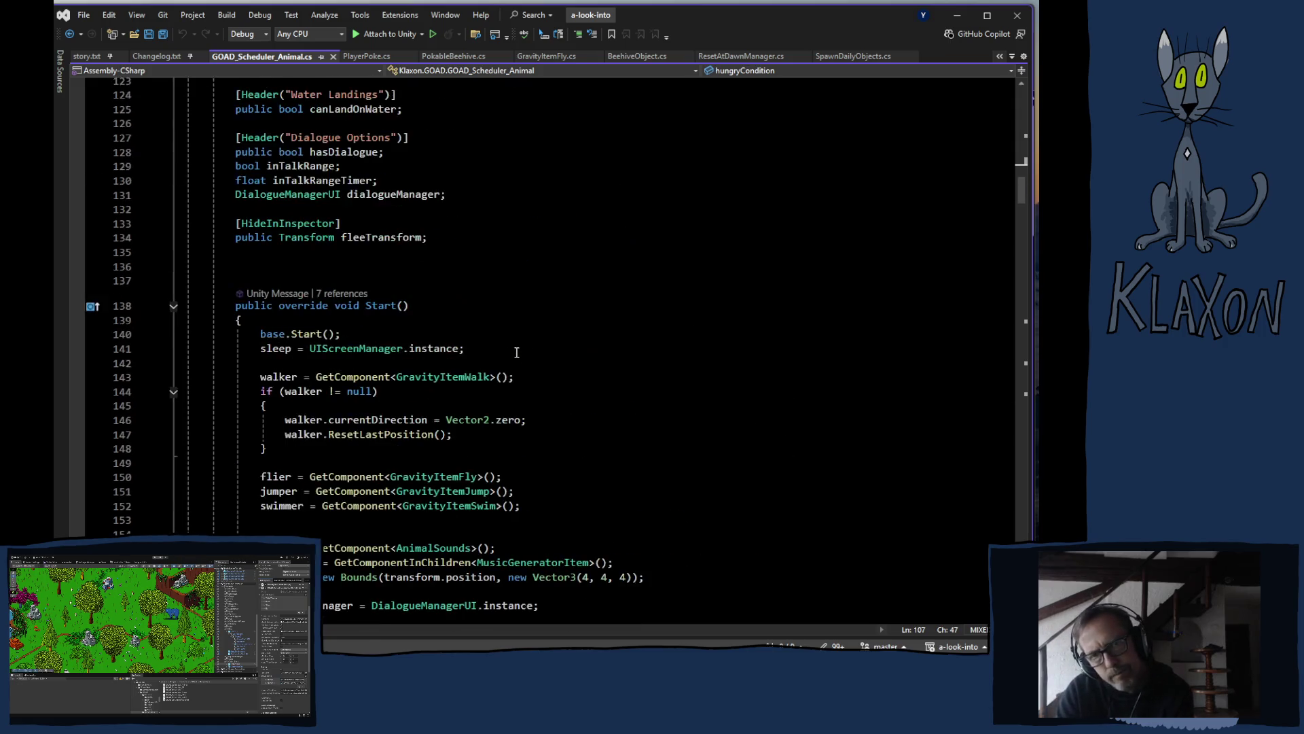
click(478, 266)
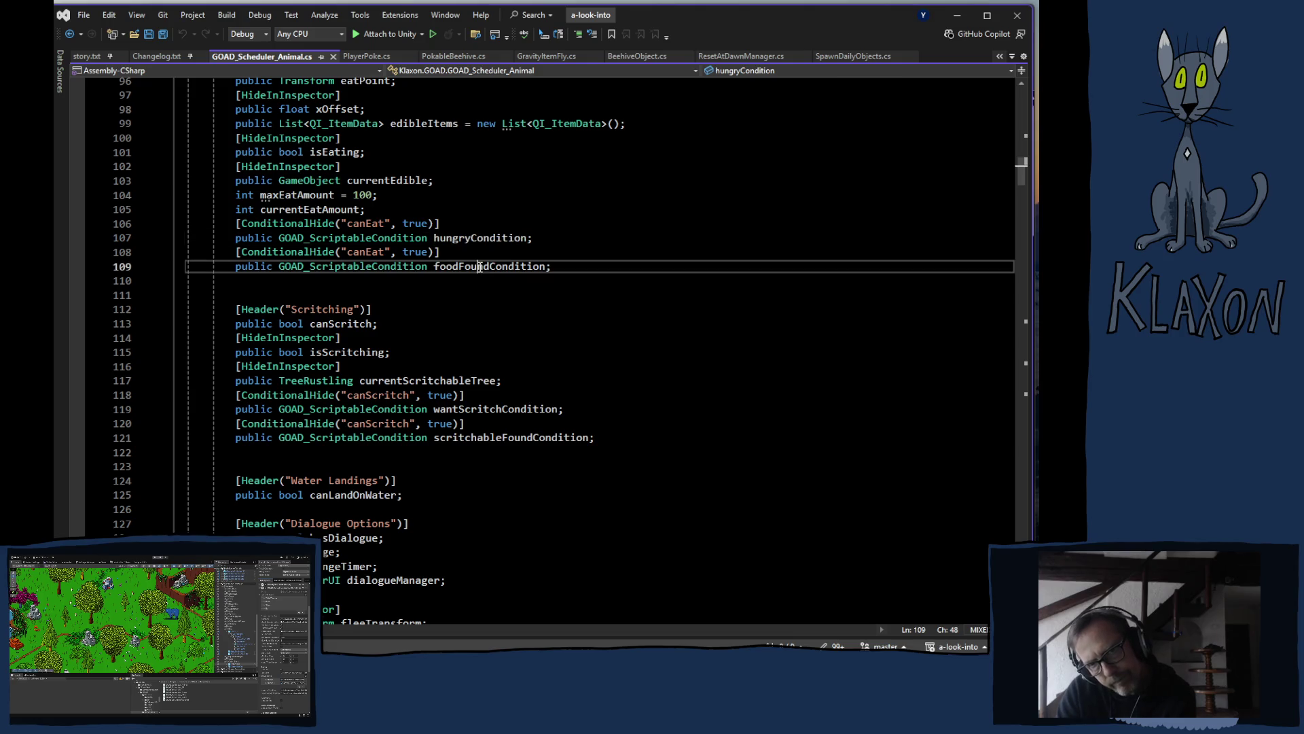
scroll(529, 369, down, 20)
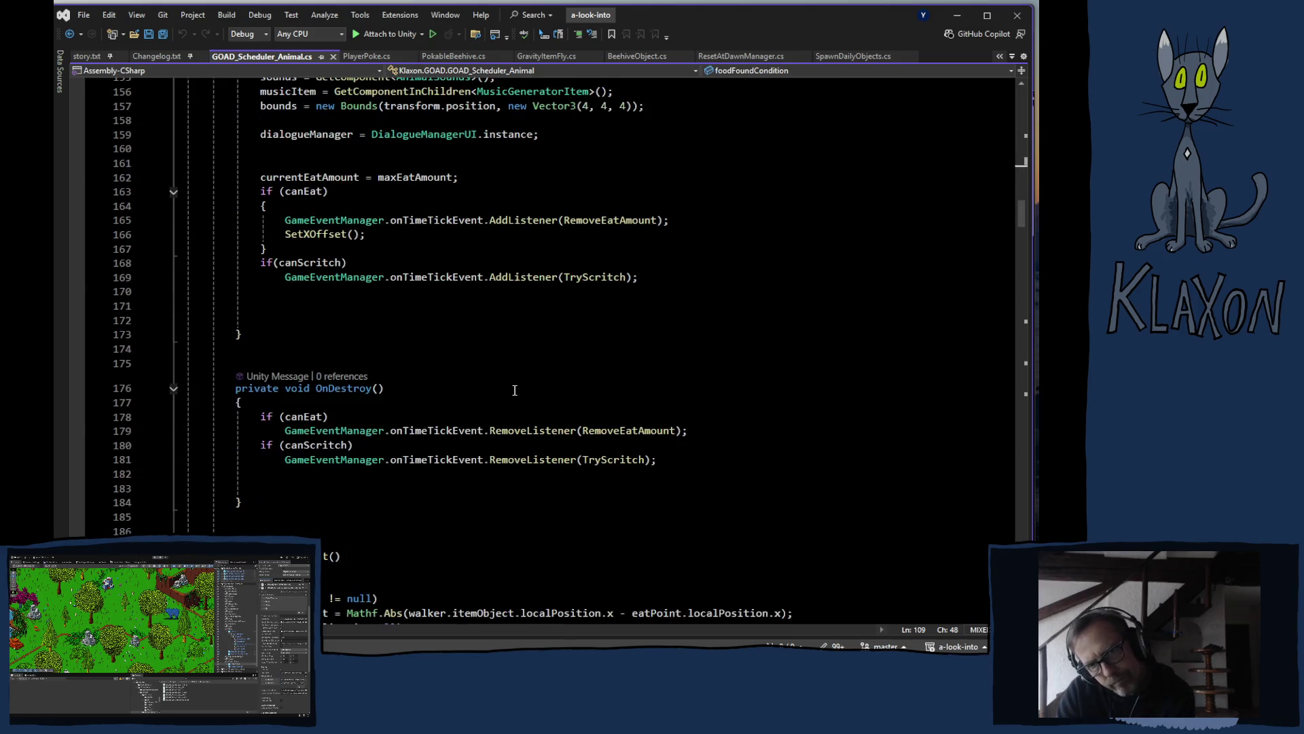
scroll(515, 391, down, 20)
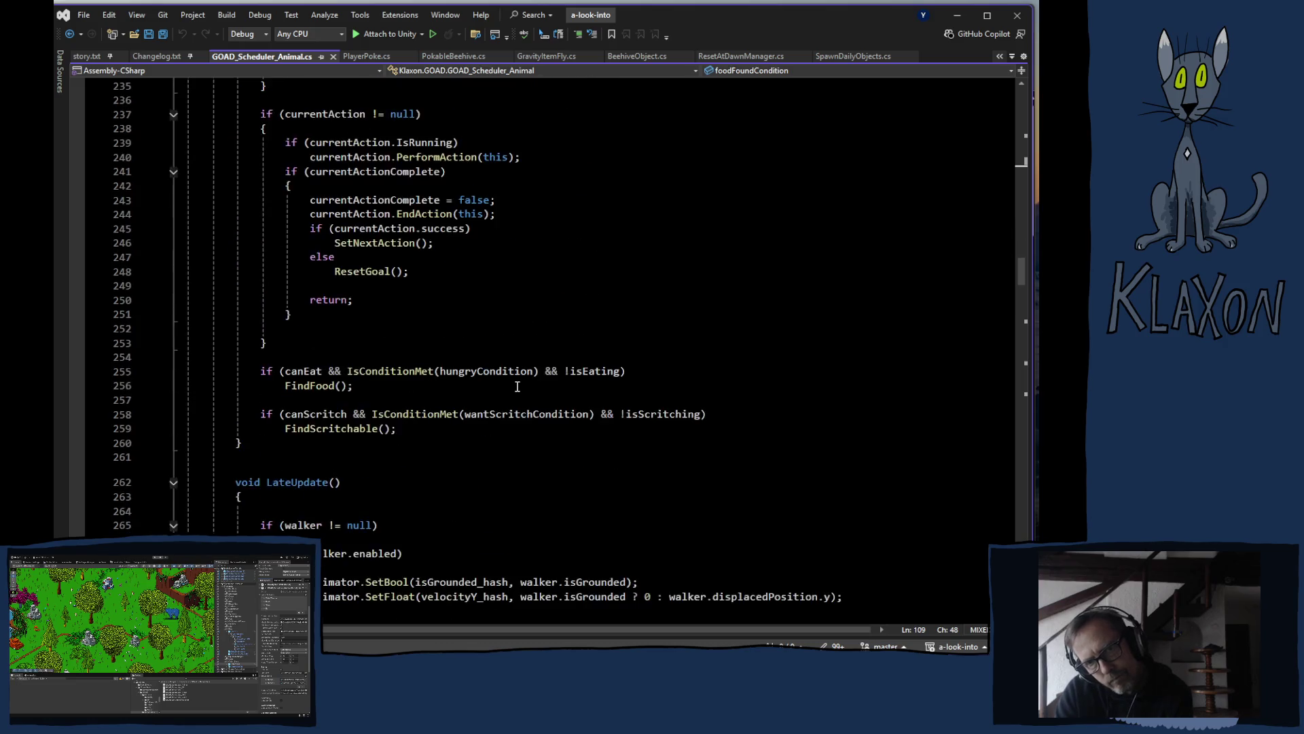
scroll(518, 386, down, 20)
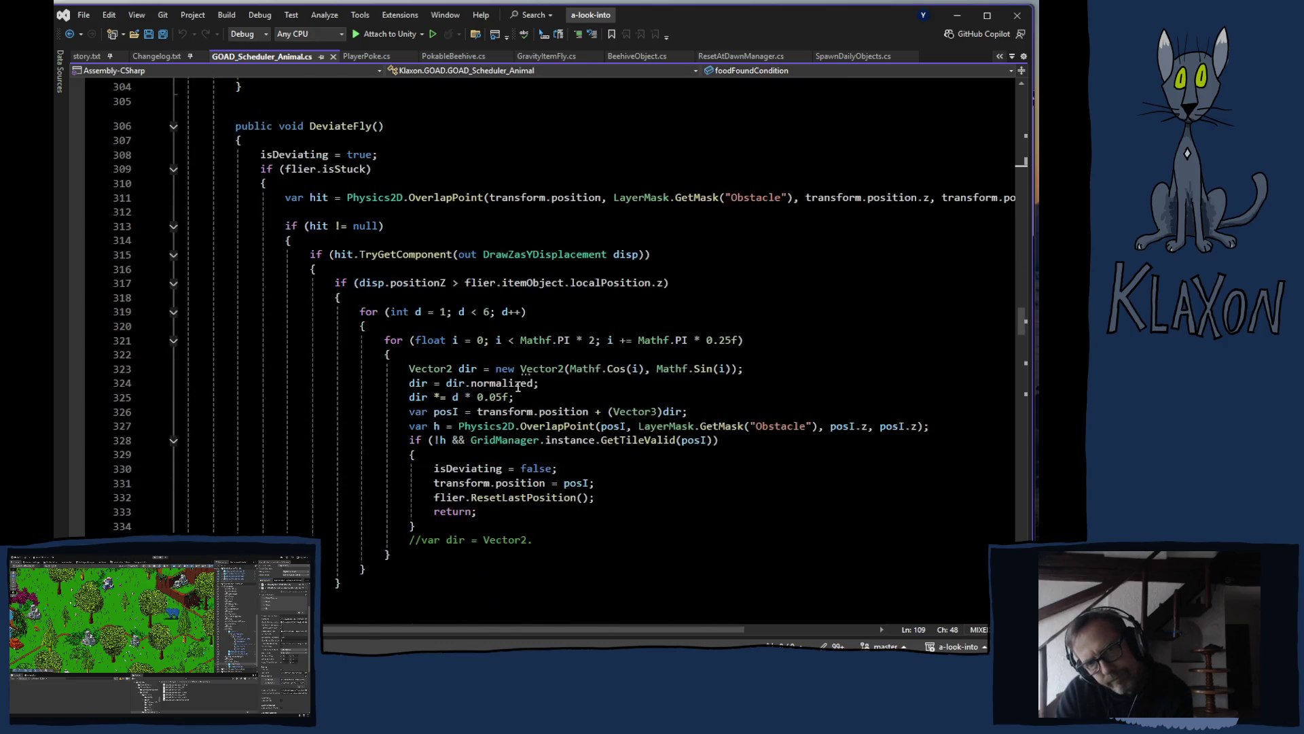
scroll(518, 385, down, 20)
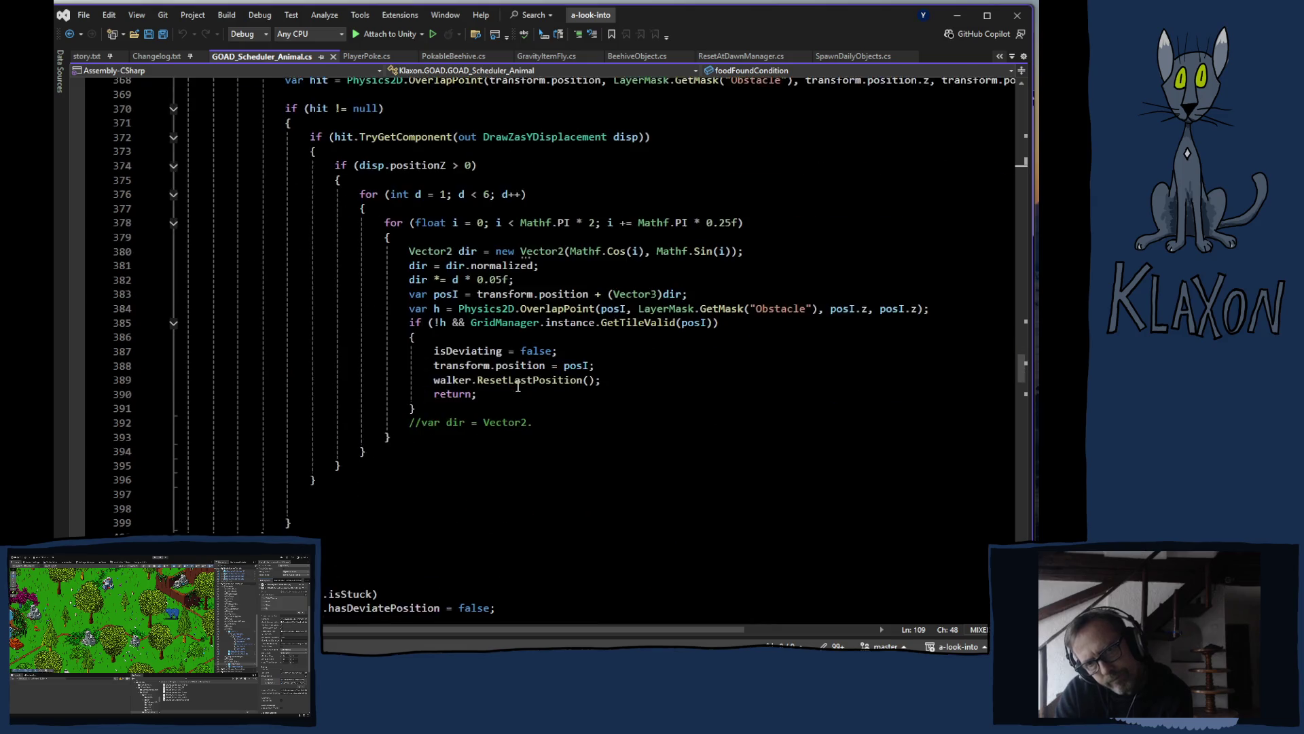
scroll(517, 386, down, 20)
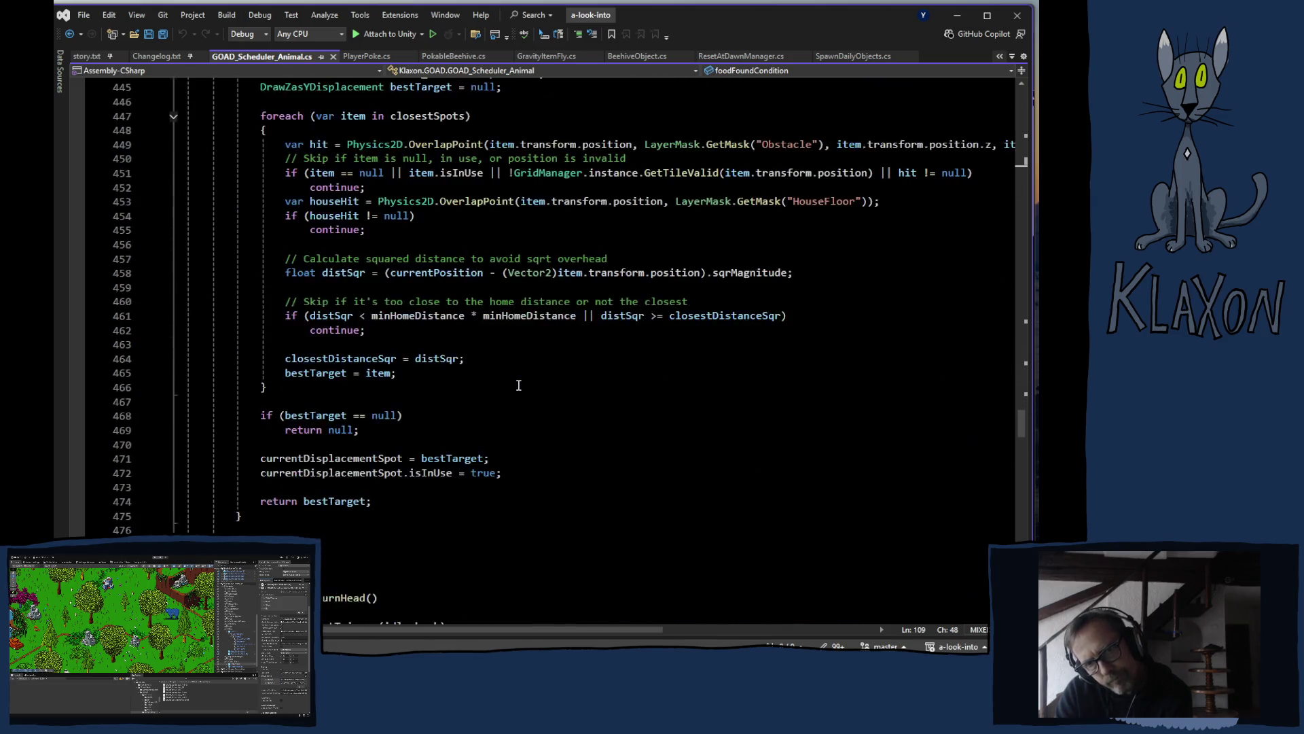
scroll(519, 385, down, 20)
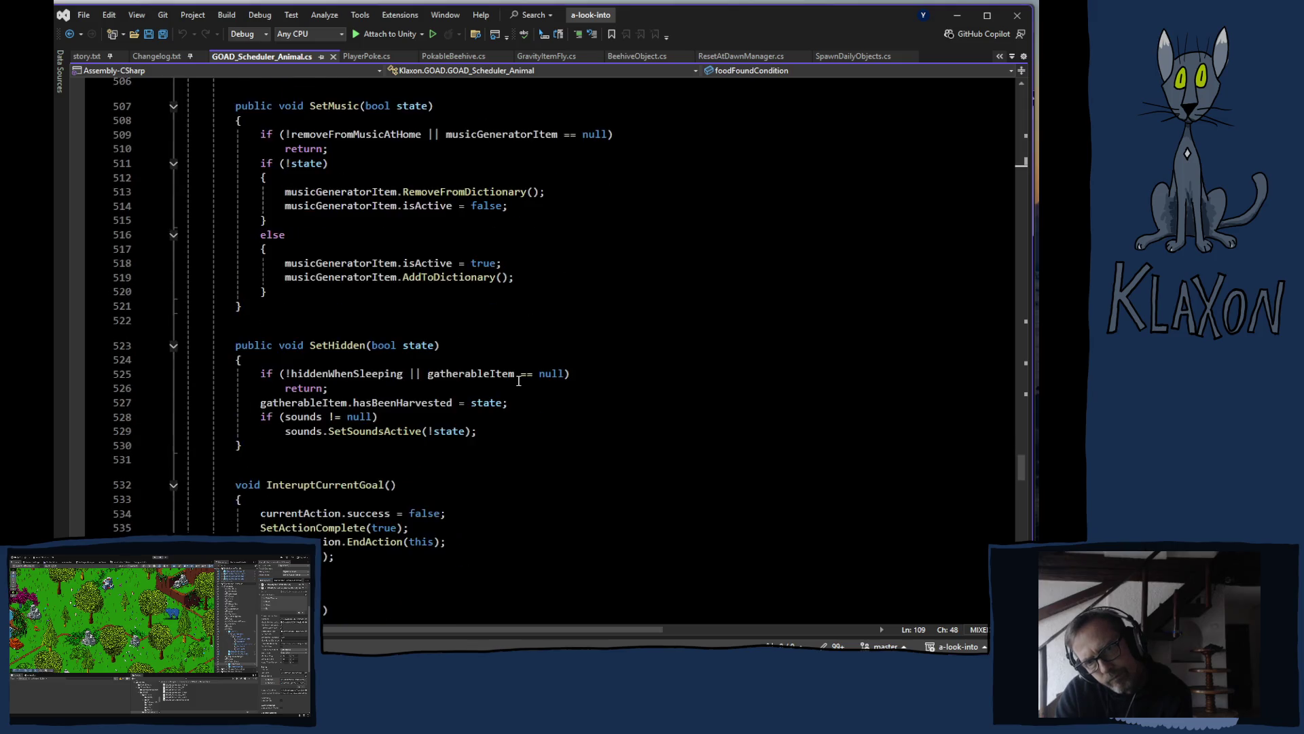
scroll(518, 381, down, 7)
scroll(518, 381, up, 2)
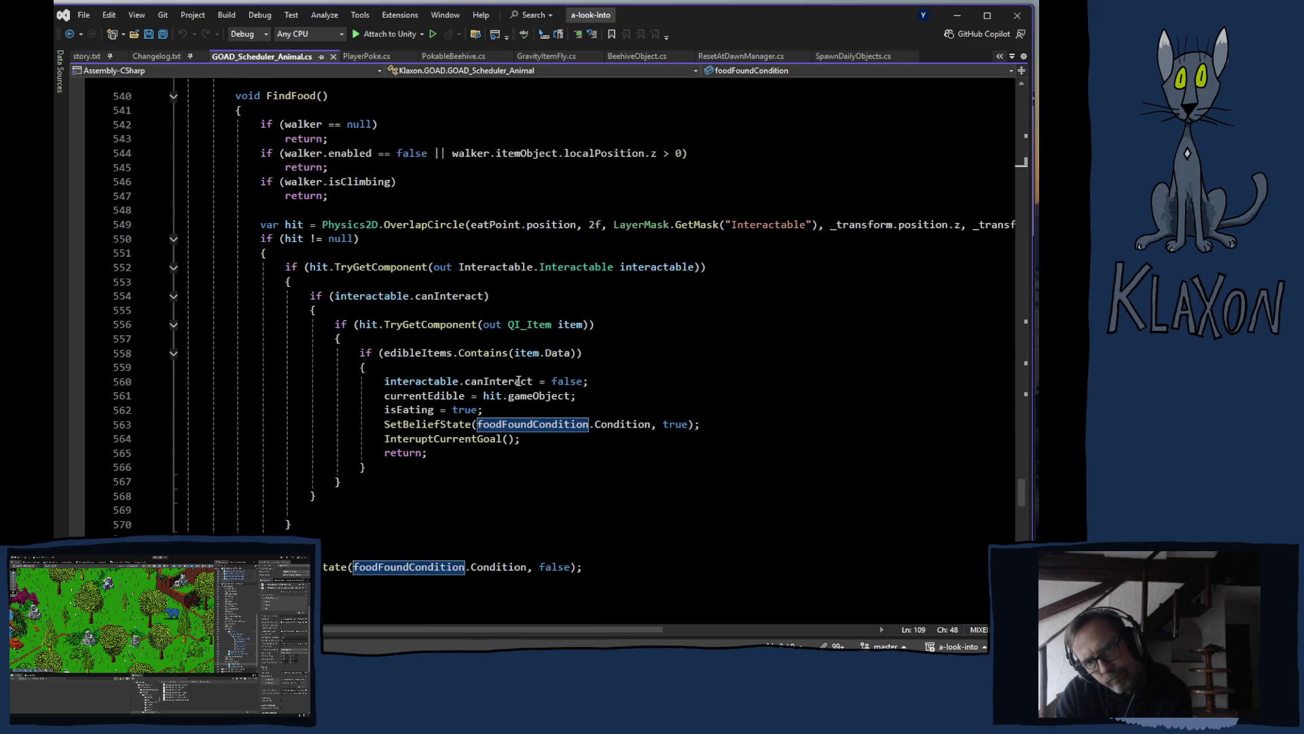
scroll(519, 378, up, 2)
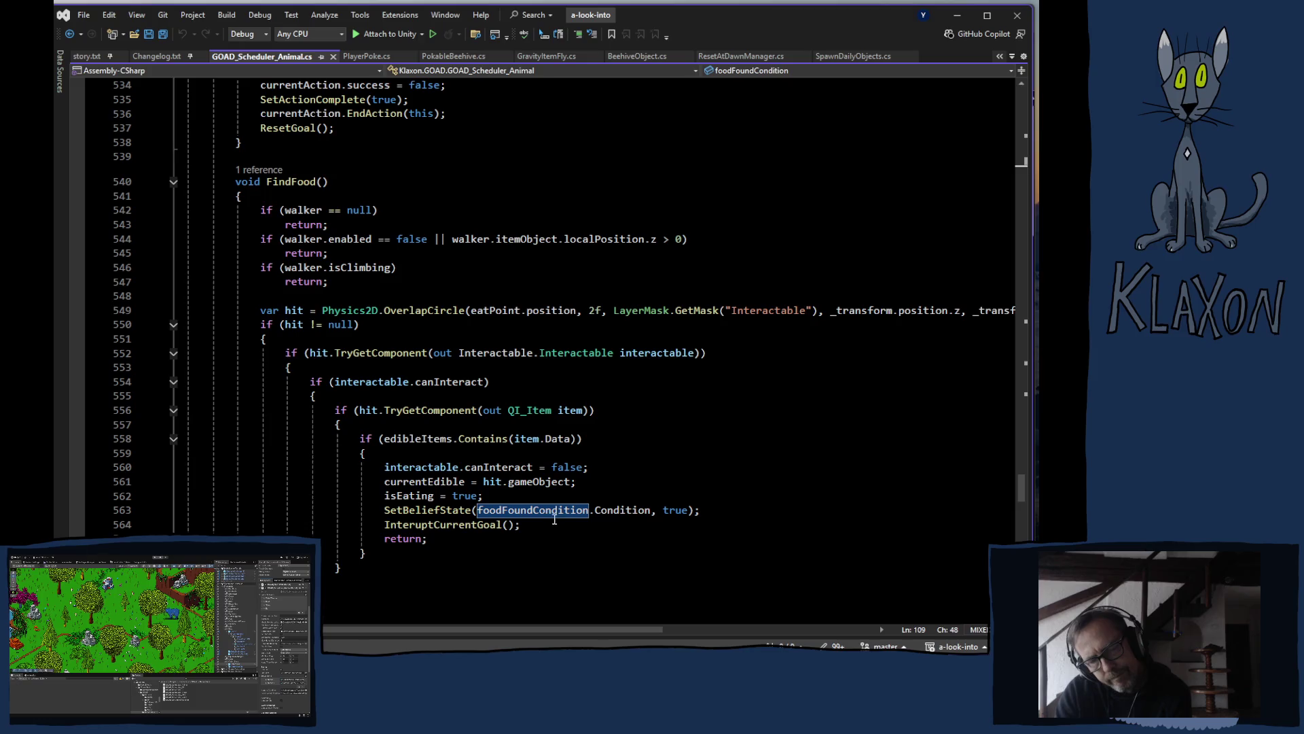
mouse_move(557, 518)
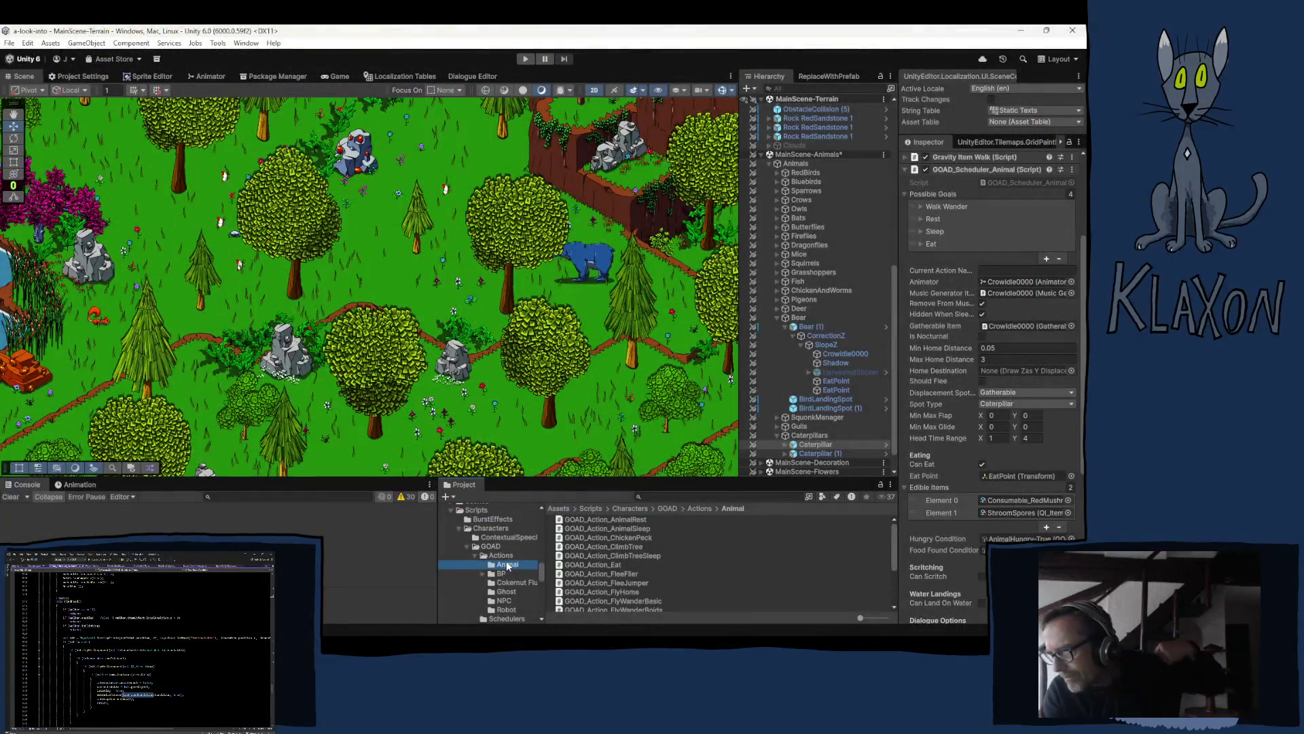
Step: Select the Beehive prefab in Assets/Prefabs/Animals and look over its components and Layer field
scroll(503, 564, down, 10)
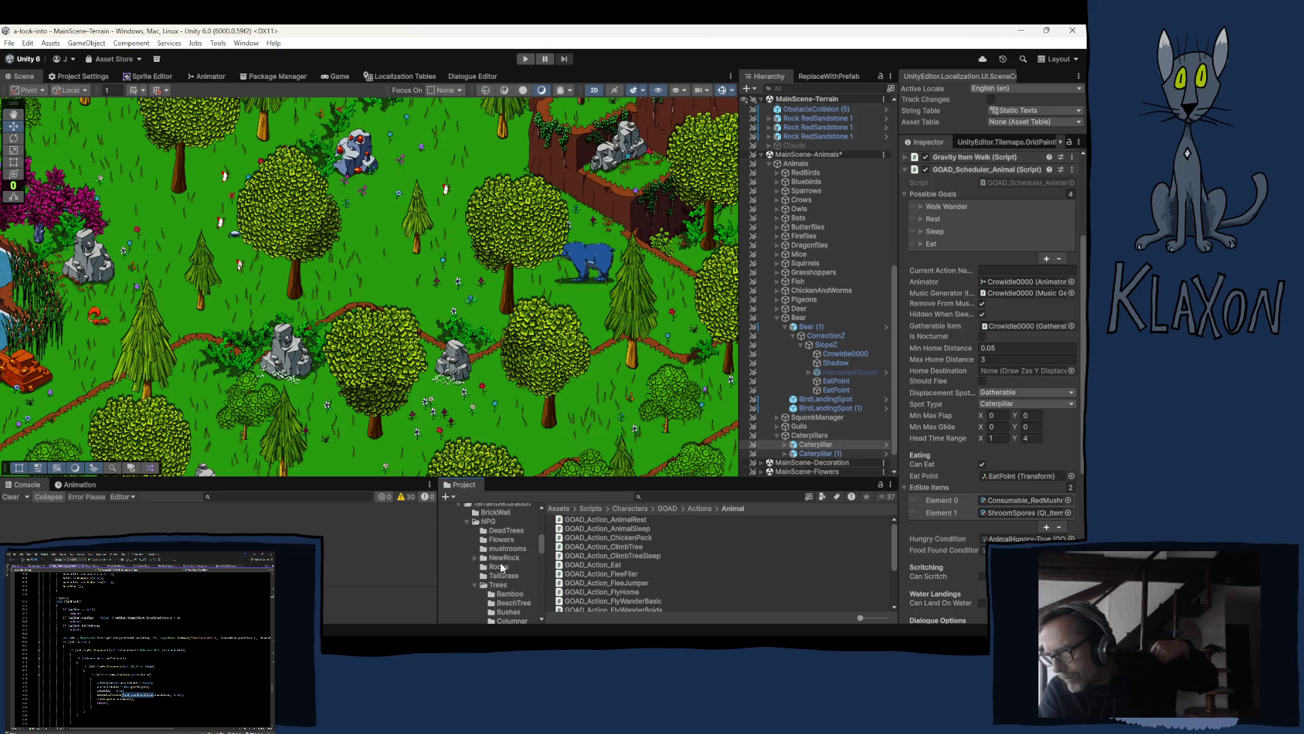
scroll(500, 561, up, 5)
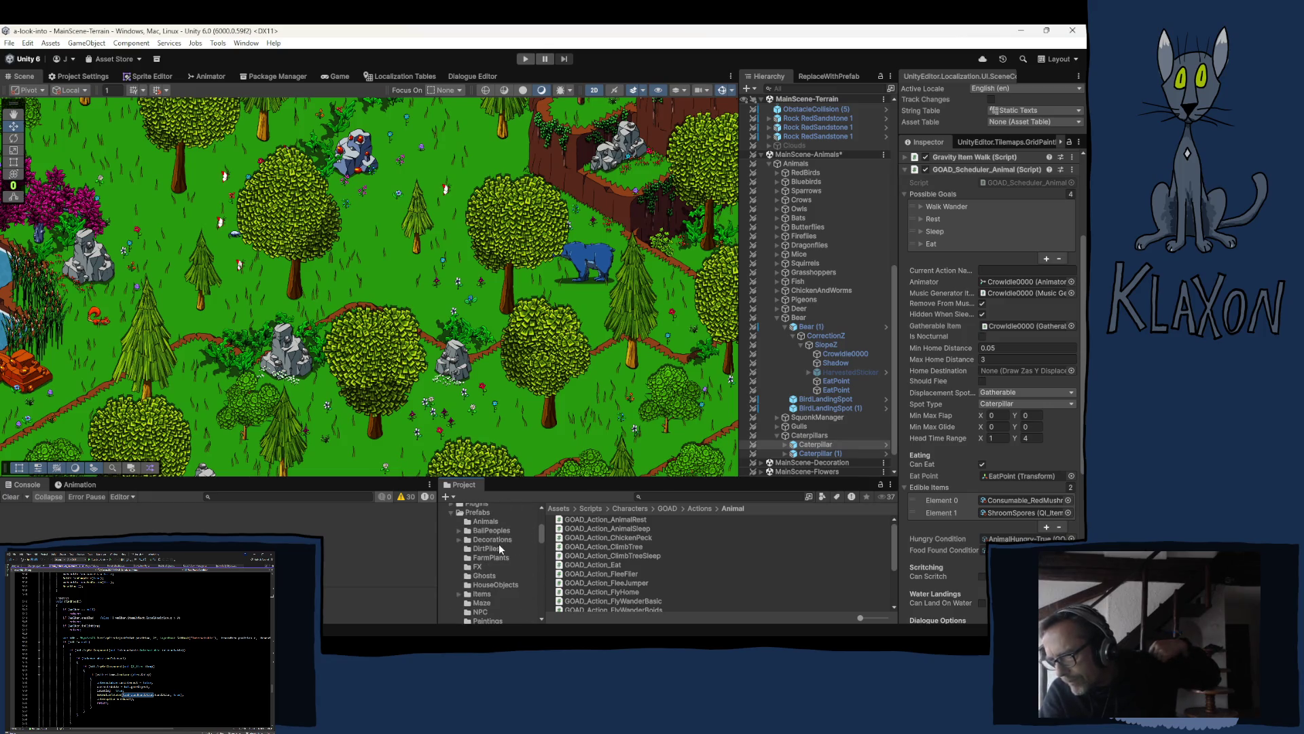
click(496, 521)
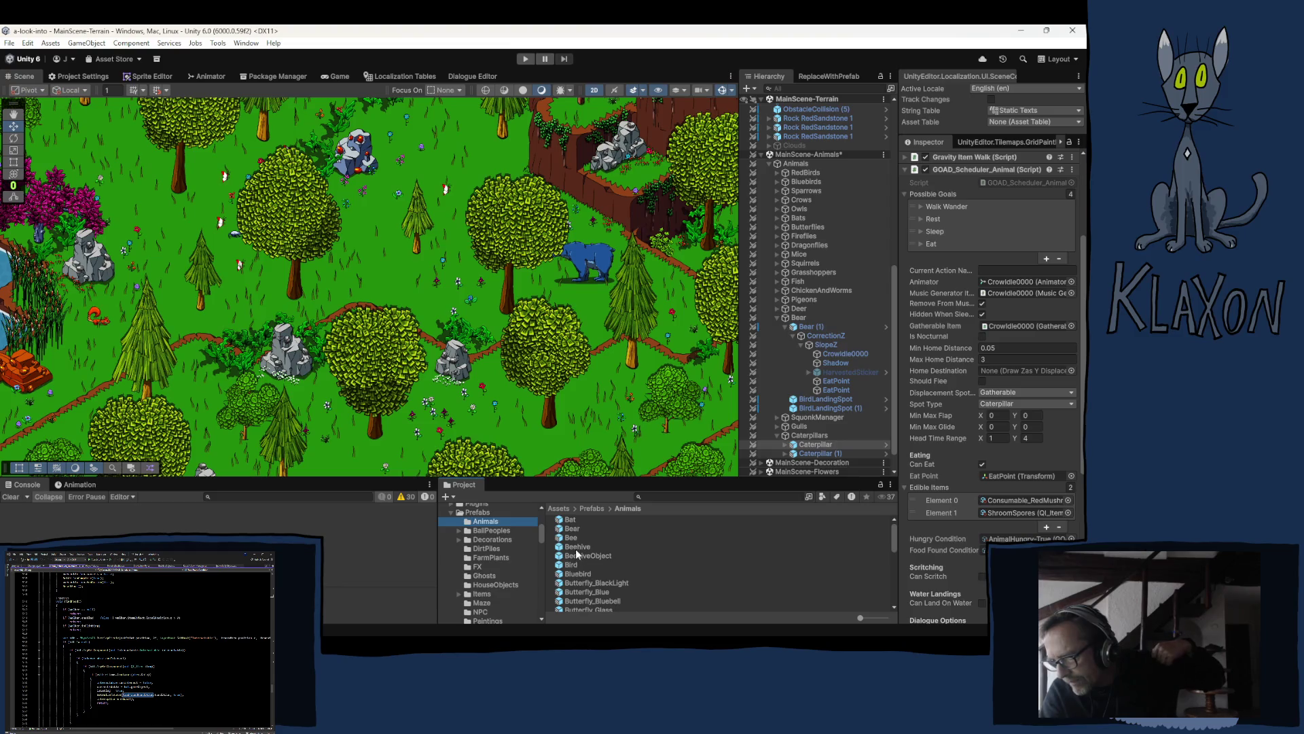
click(577, 547)
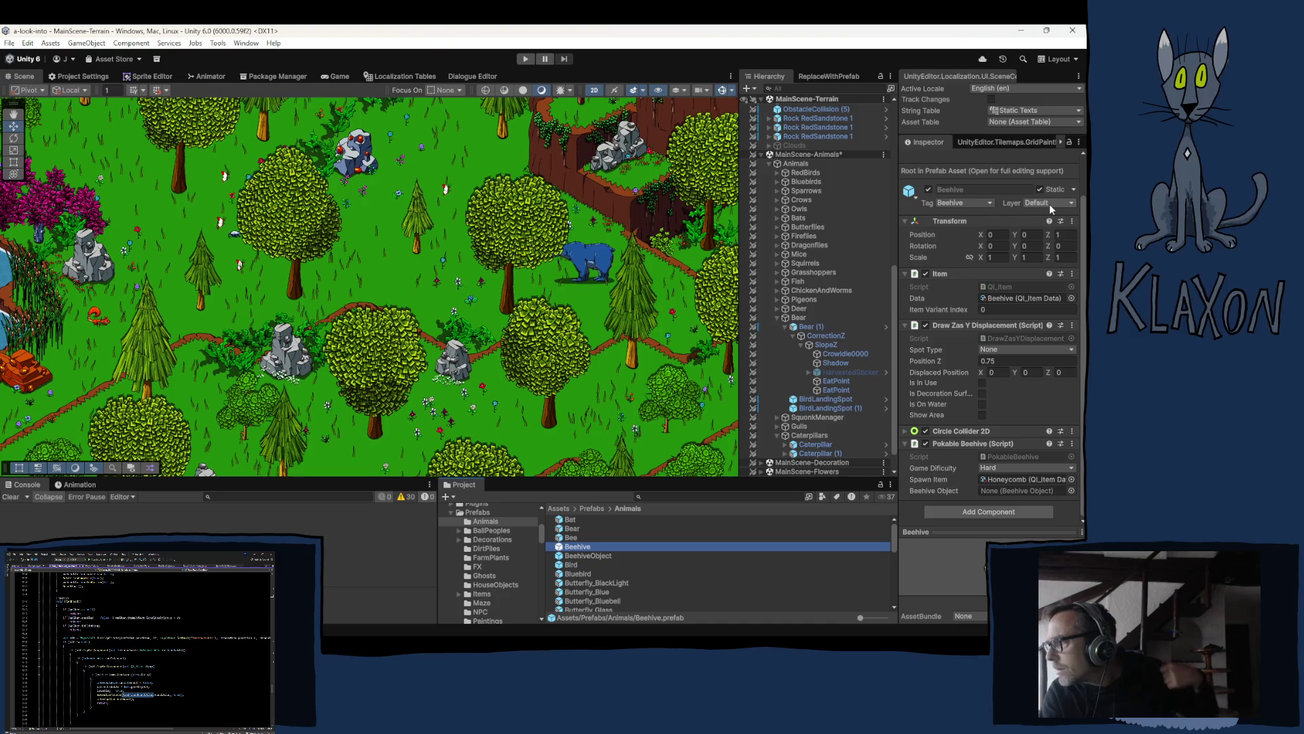
right_click(1047, 207)
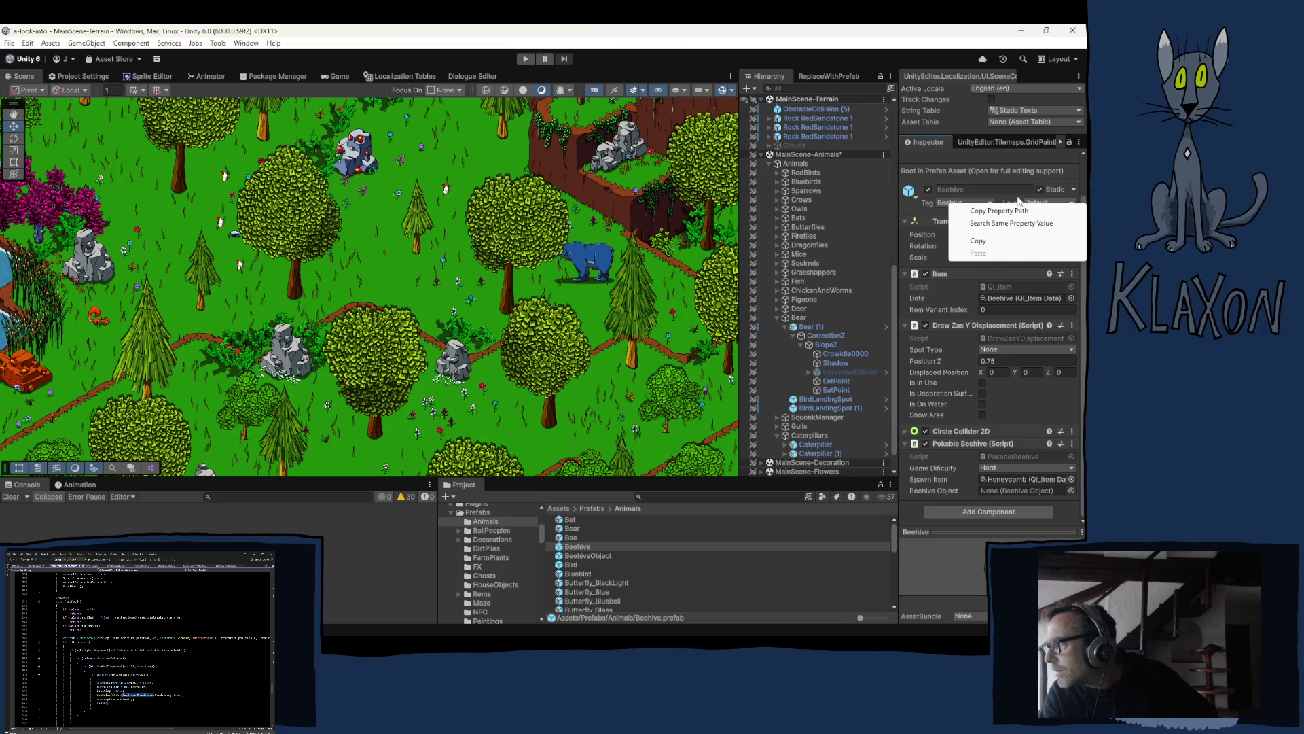
click(936, 152)
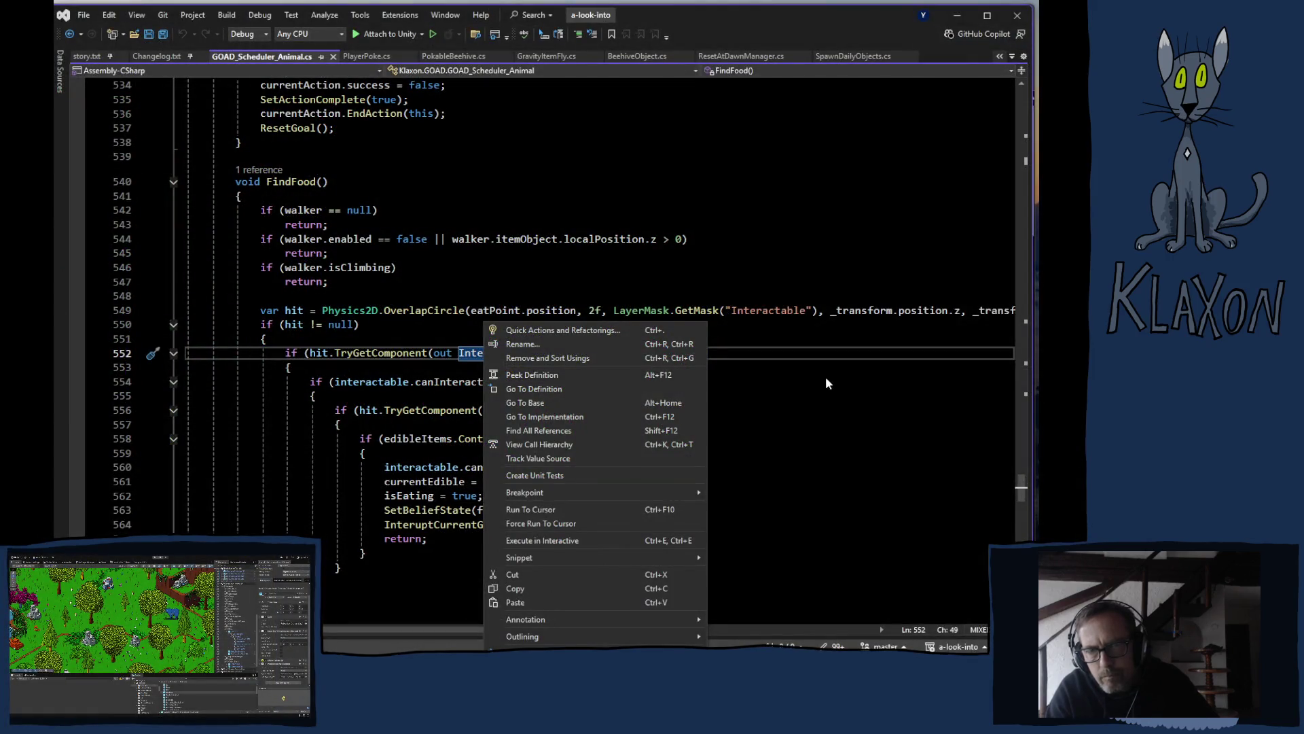
click(876, 372)
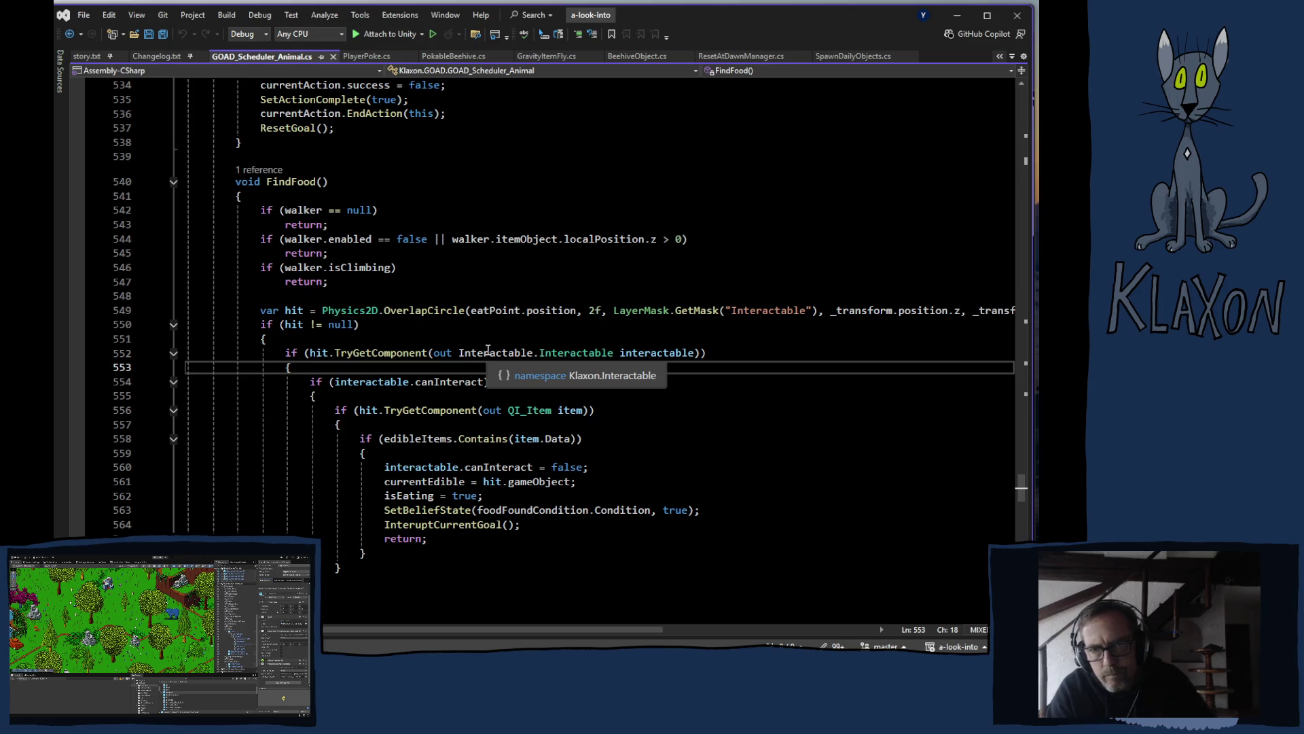
scroll(488, 351, up, 20)
scroll(380, 283, up, 20)
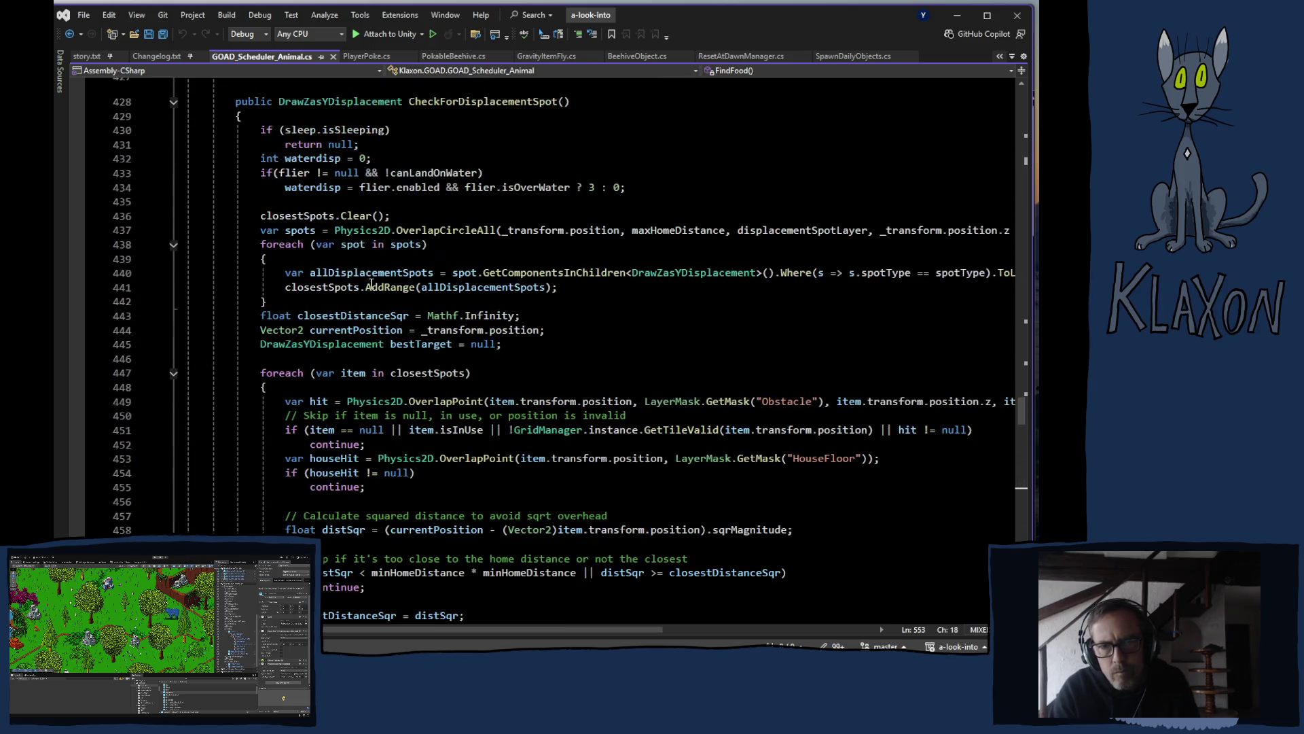
scroll(371, 272, up, 18)
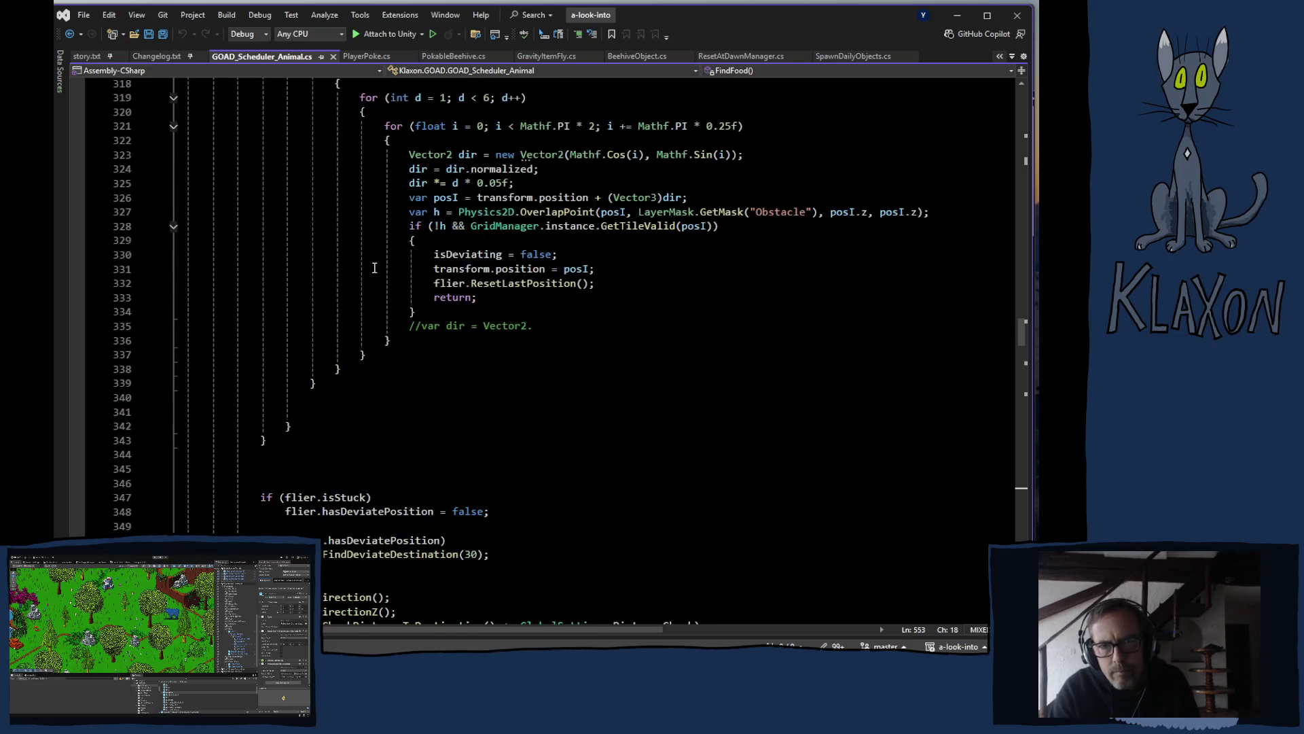
scroll(401, 321, down, 20)
scroll(401, 322, down, 20)
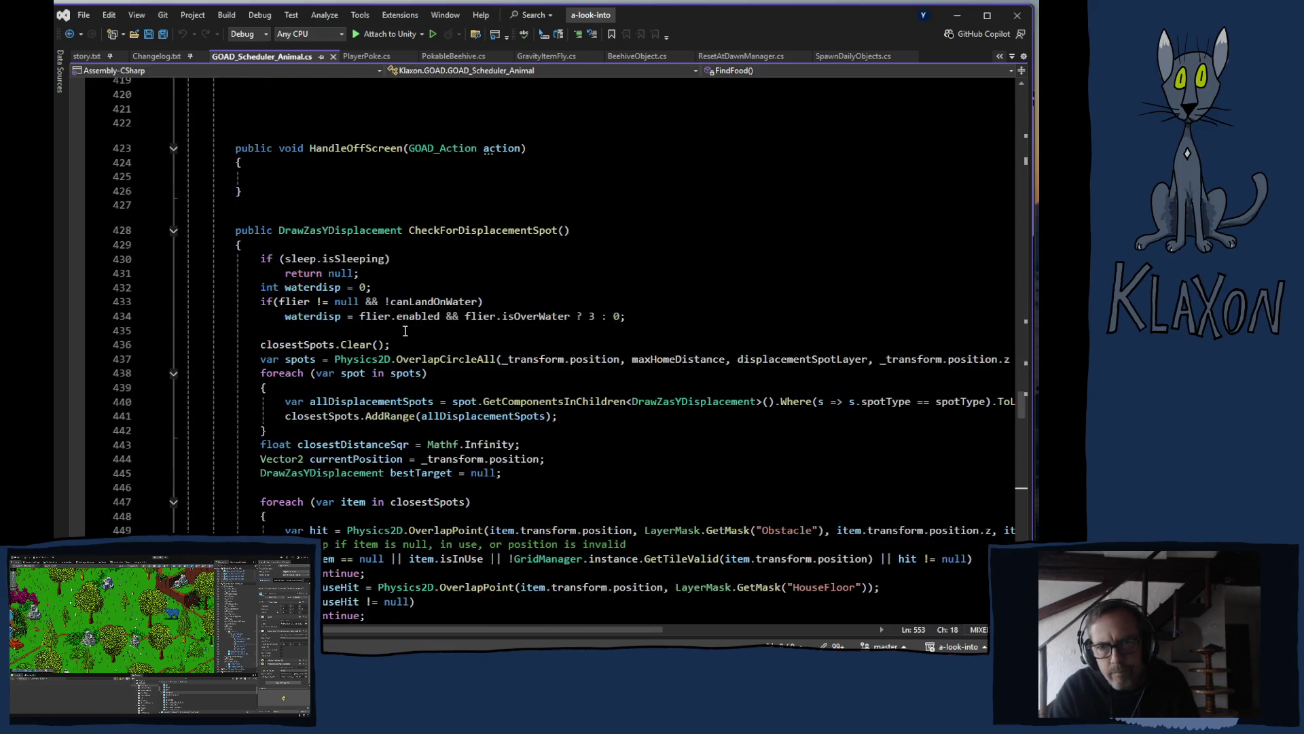
scroll(405, 333, down, 12)
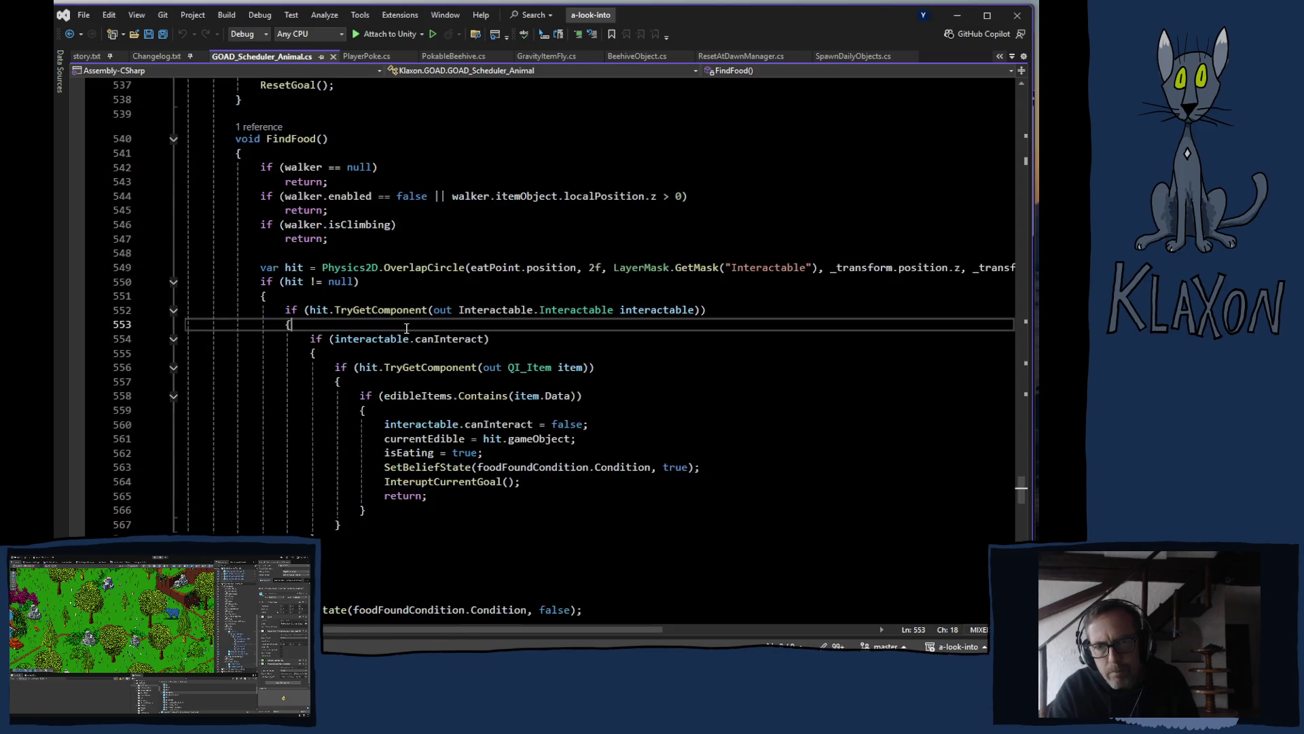
scroll(404, 326, up, 5)
click(489, 267)
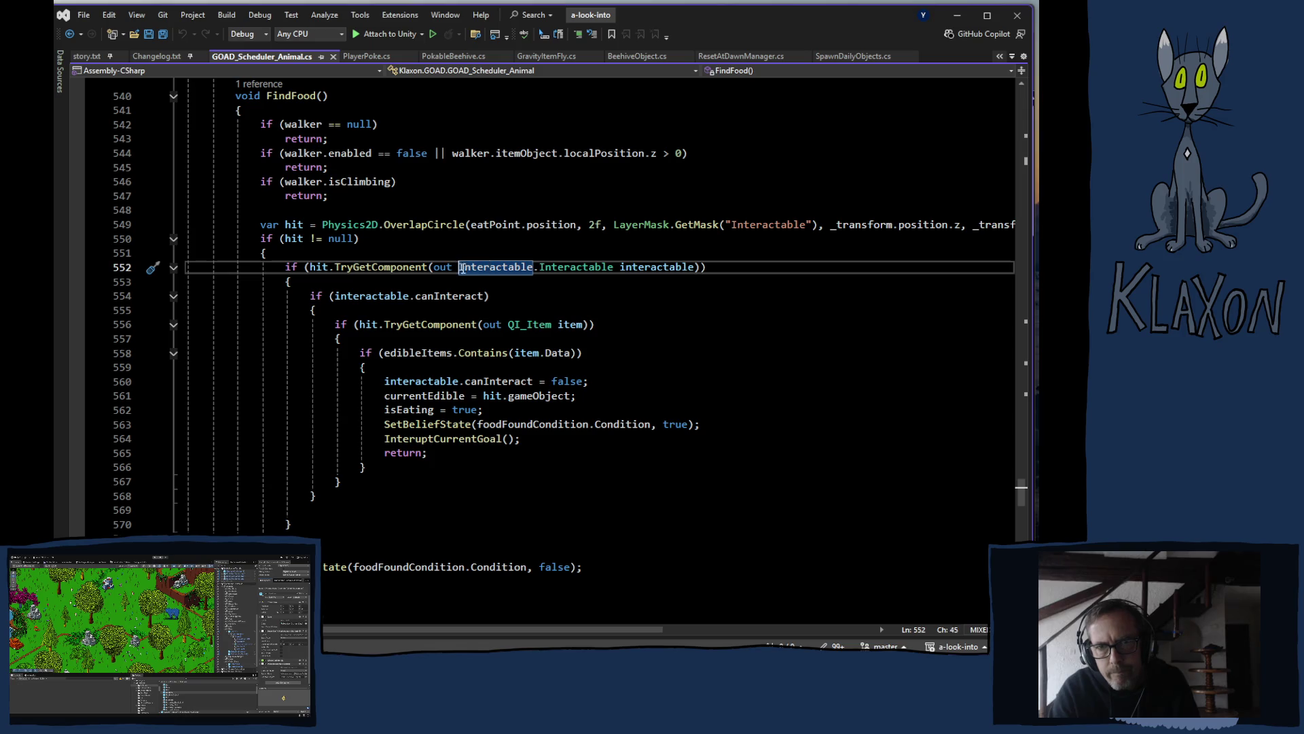
double_click(462, 267)
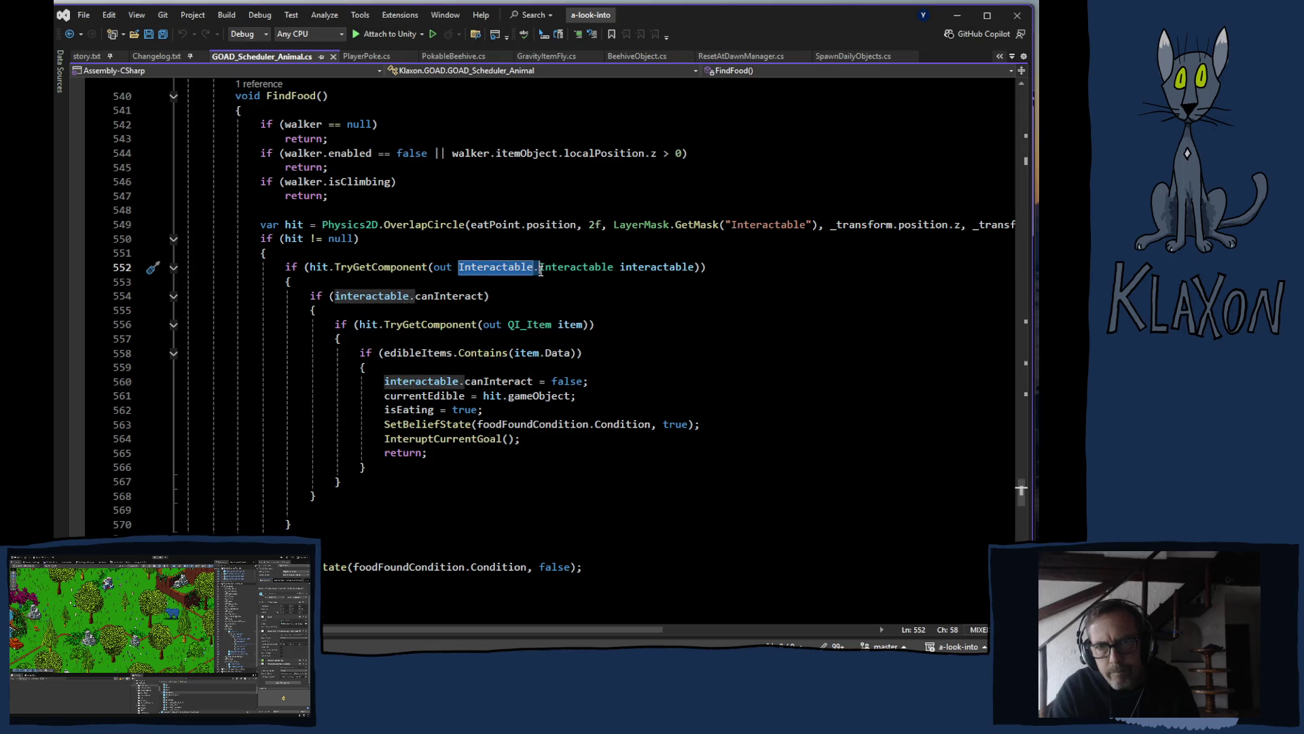
Step: Browse the refactoring suggestions for the Interactable reference on line 552
right_click(472, 269)
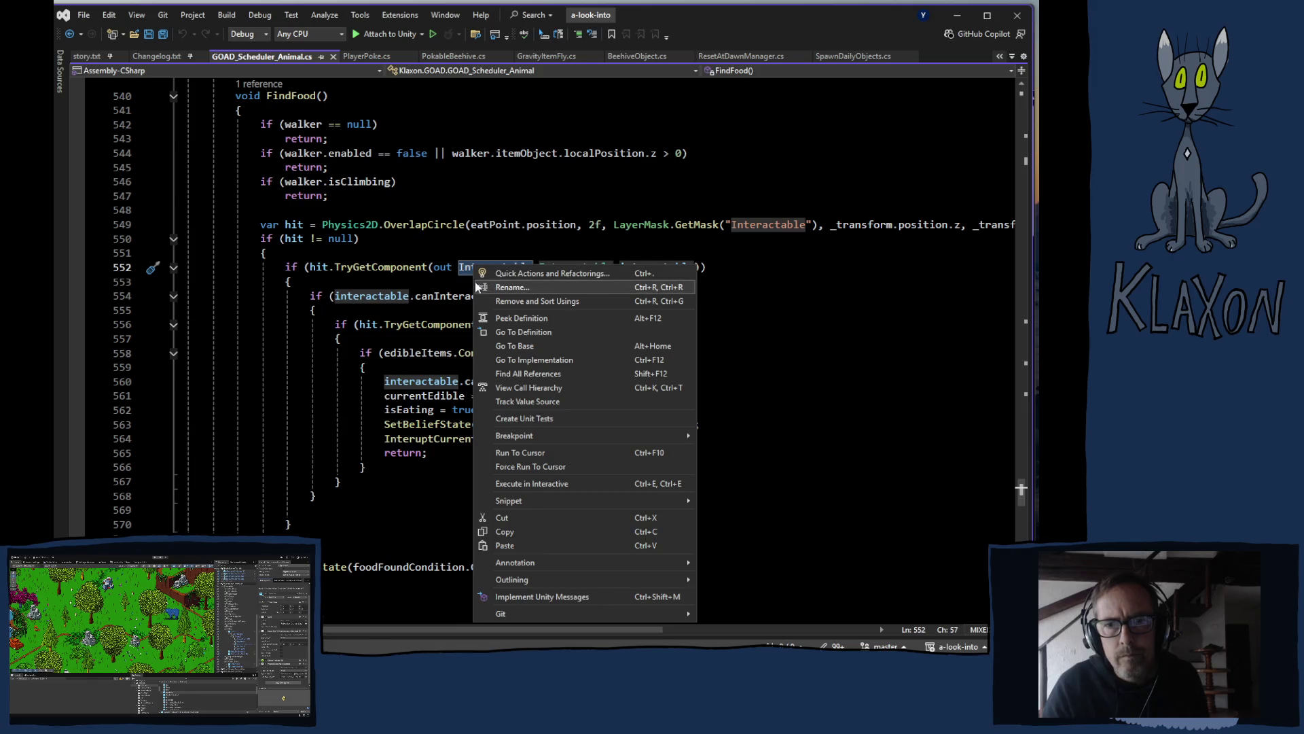
click(524, 274)
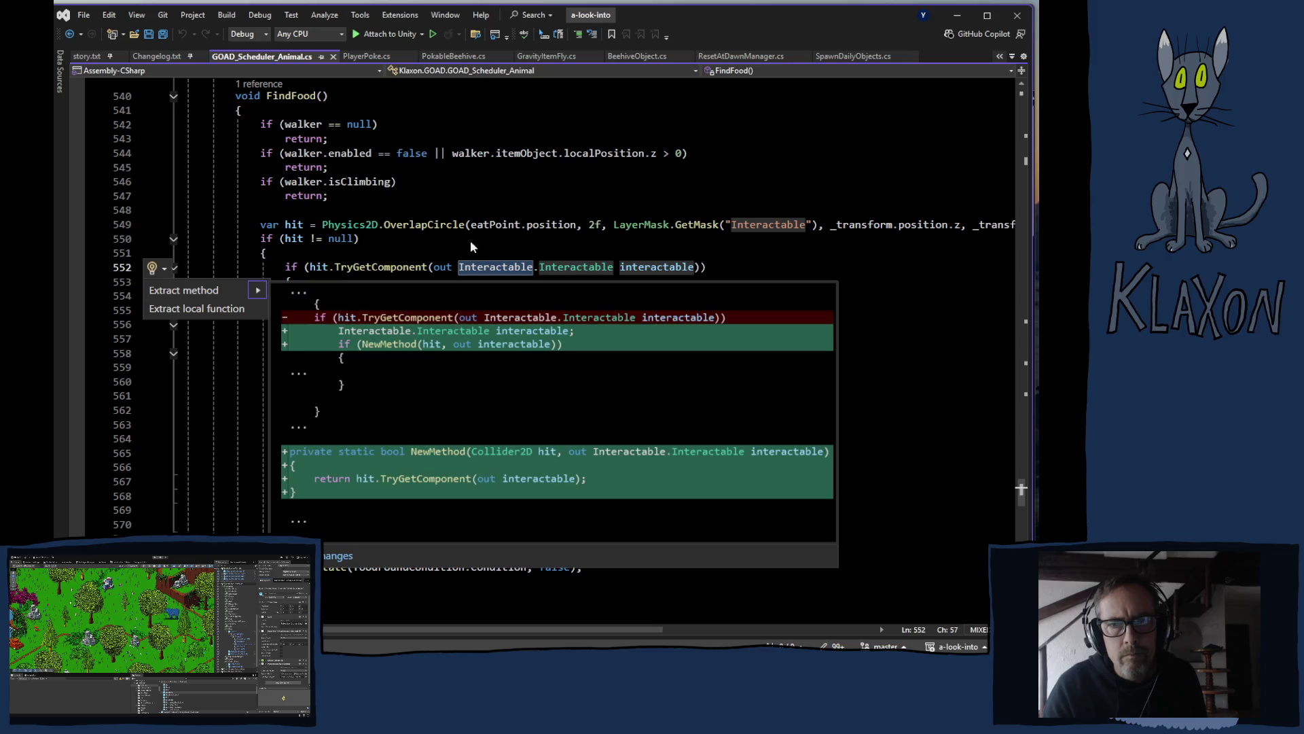
key(Escape)
click(487, 267)
right_click(488, 267)
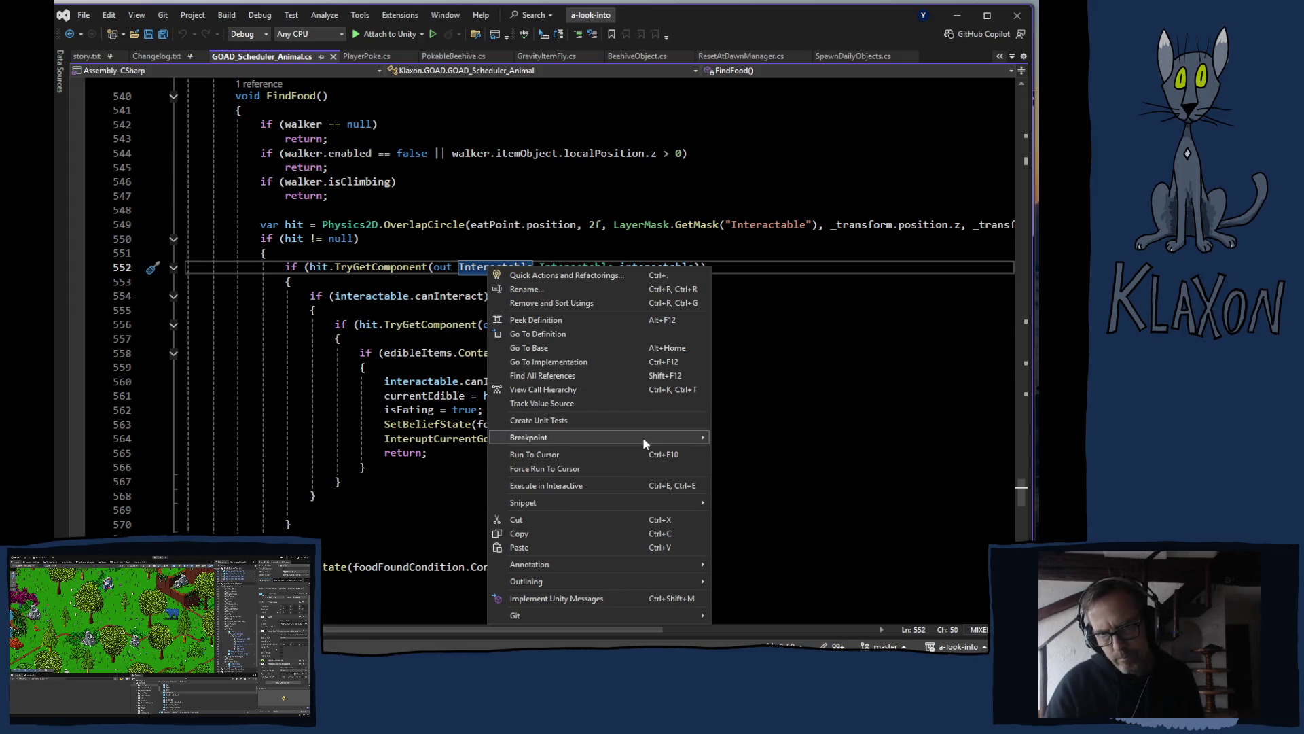
mouse_move(643, 438)
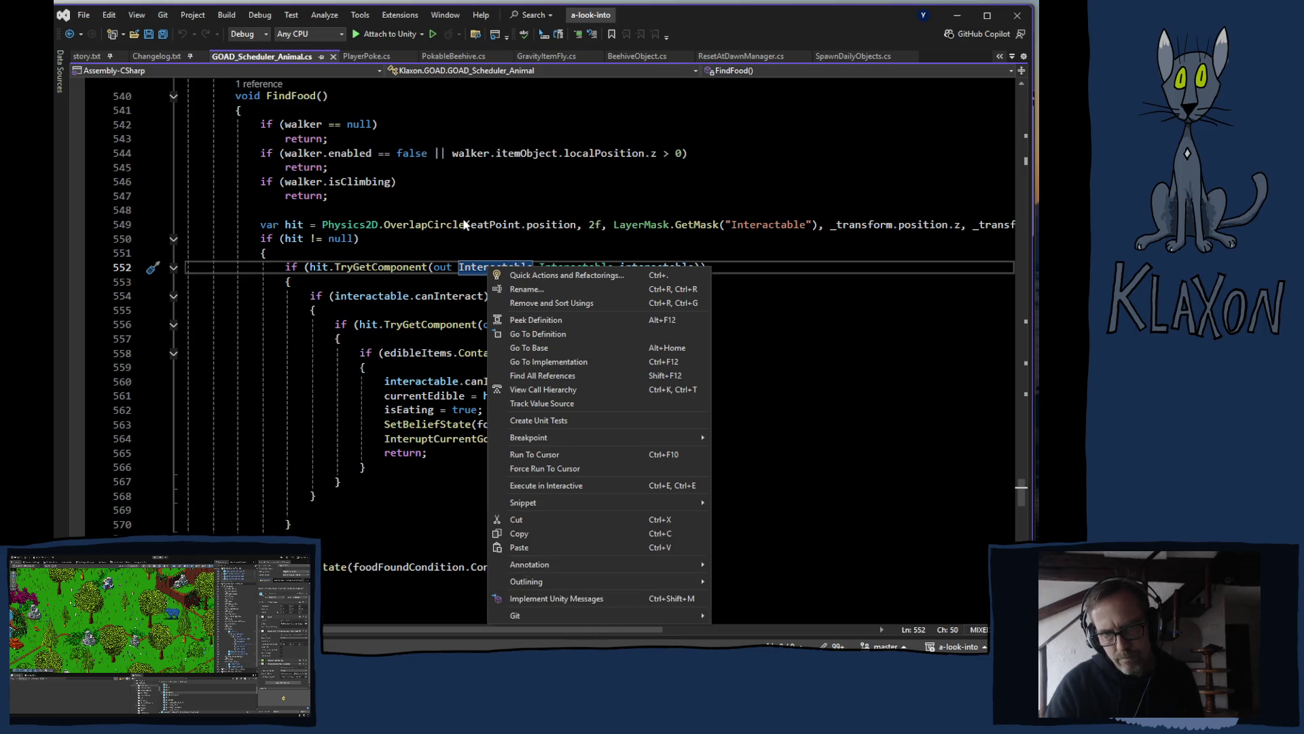
key(Escape)
key(Up)
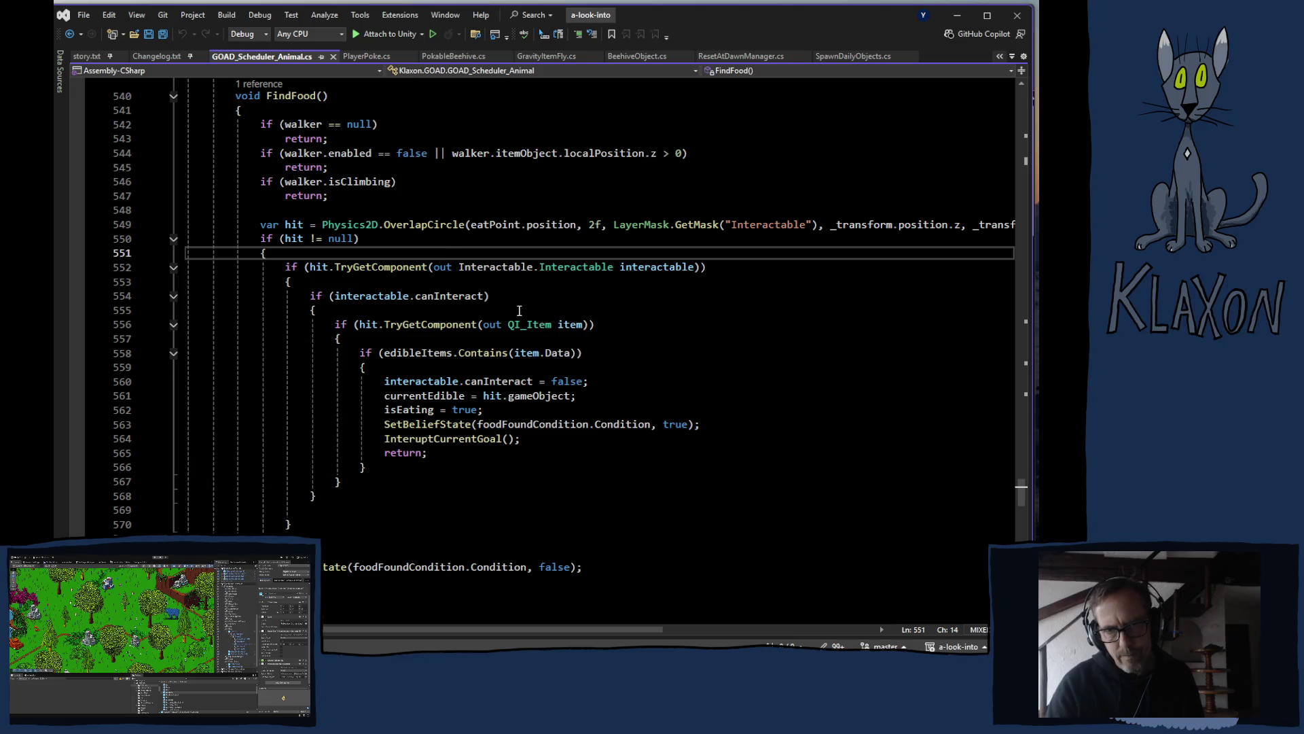
Step: Try removing the Interactable. prefix, check the resulting error, then restore it
drag(459, 267, 538, 267)
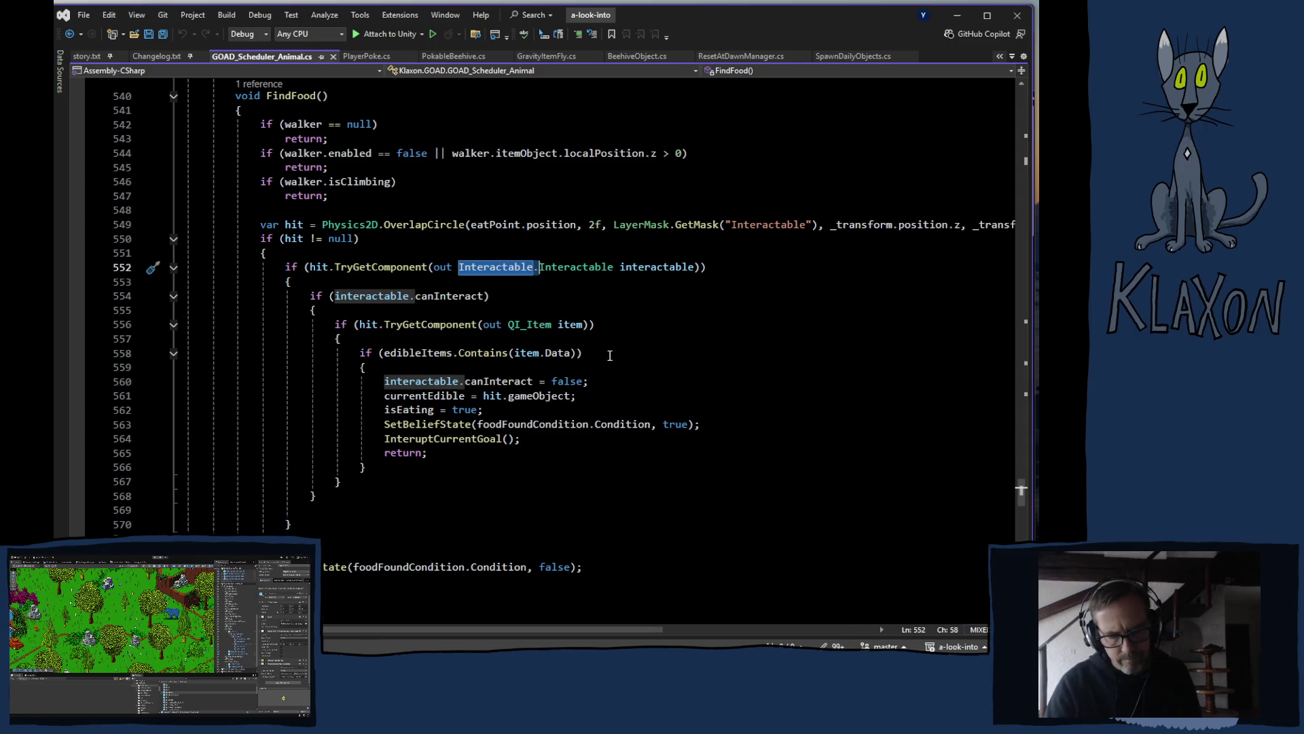
text(x)
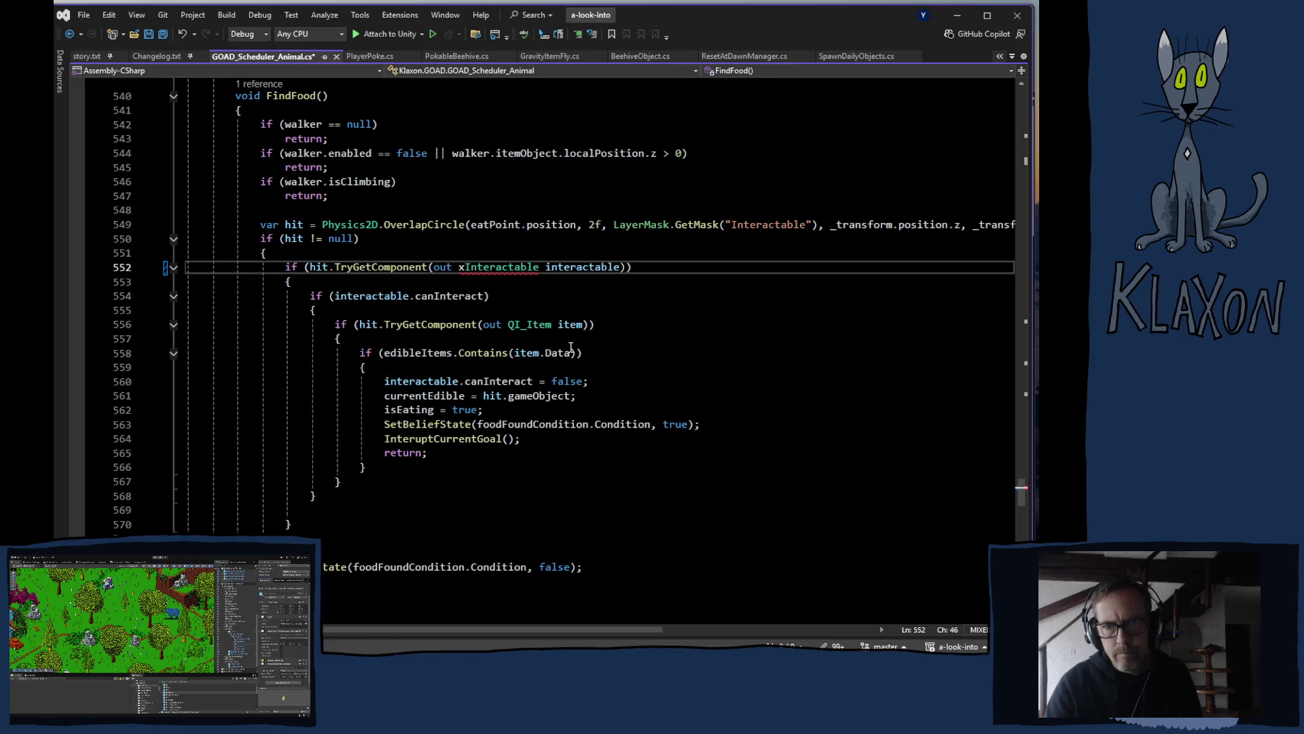
key(BackSpace)
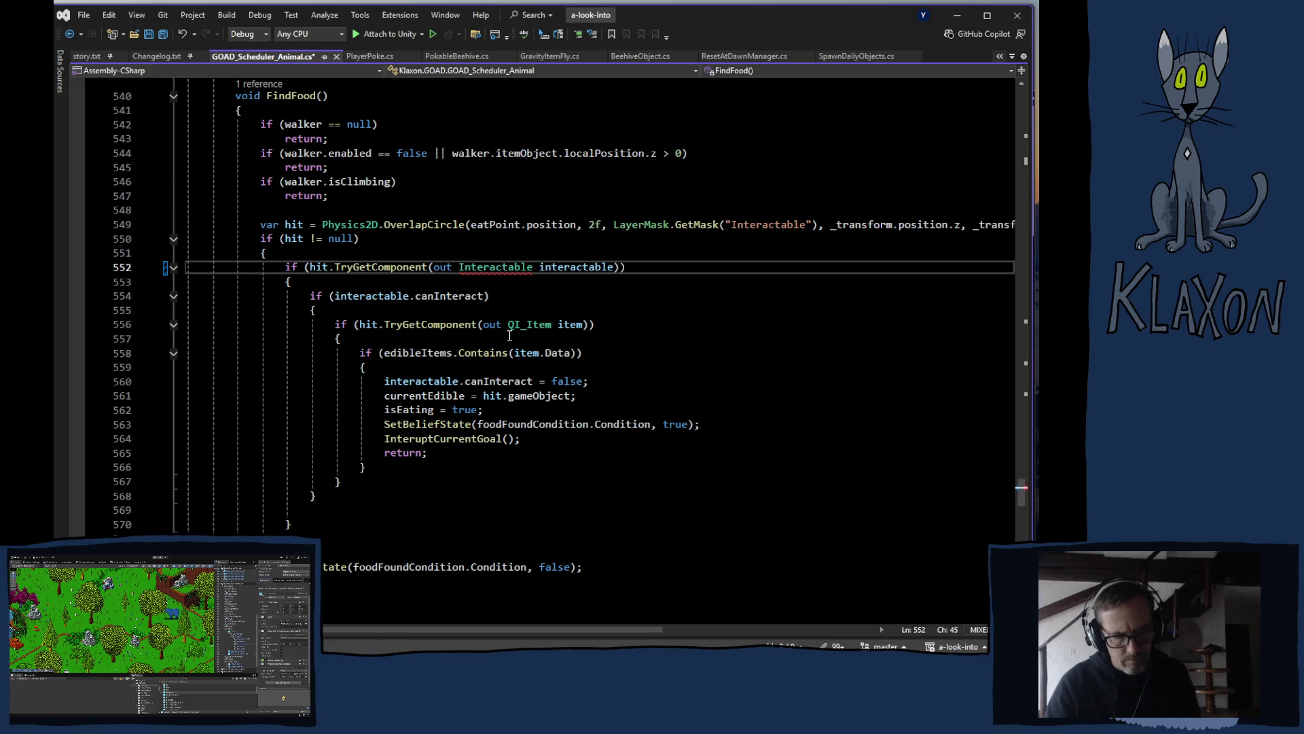
key(ctrl+x)
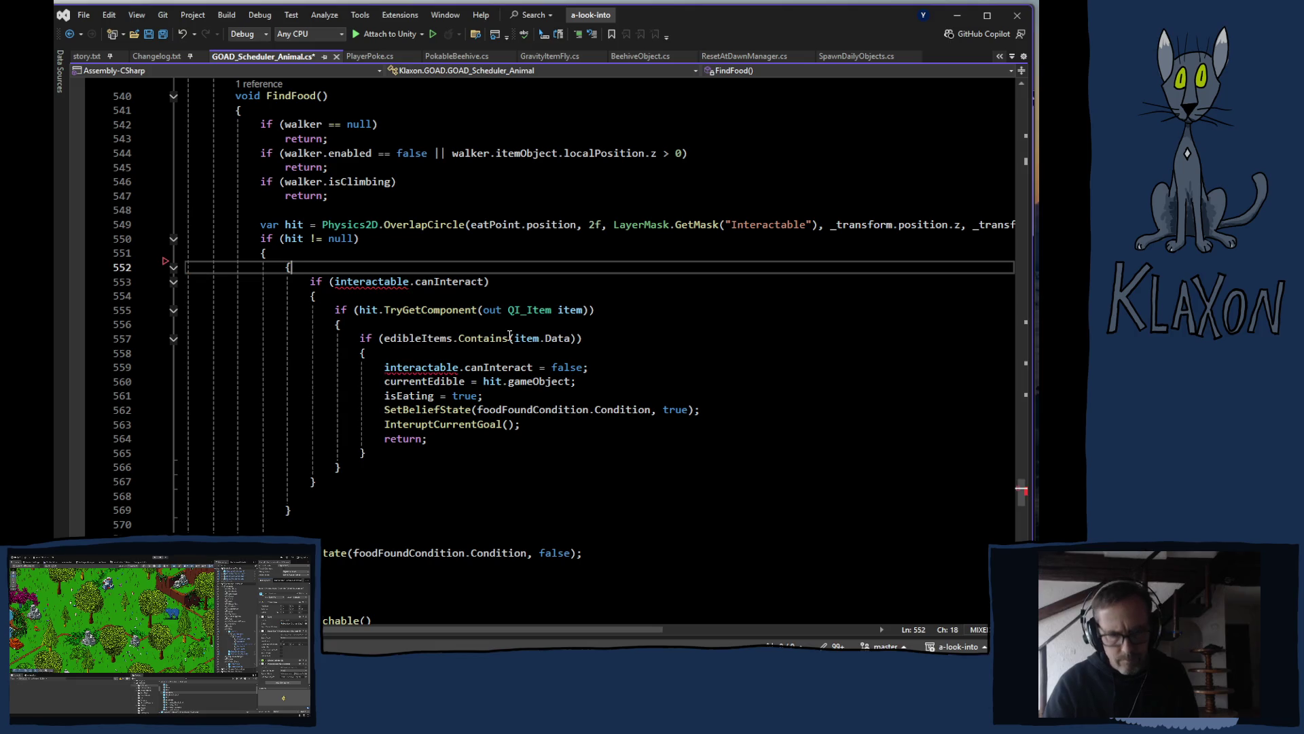
key(ctrl+z)
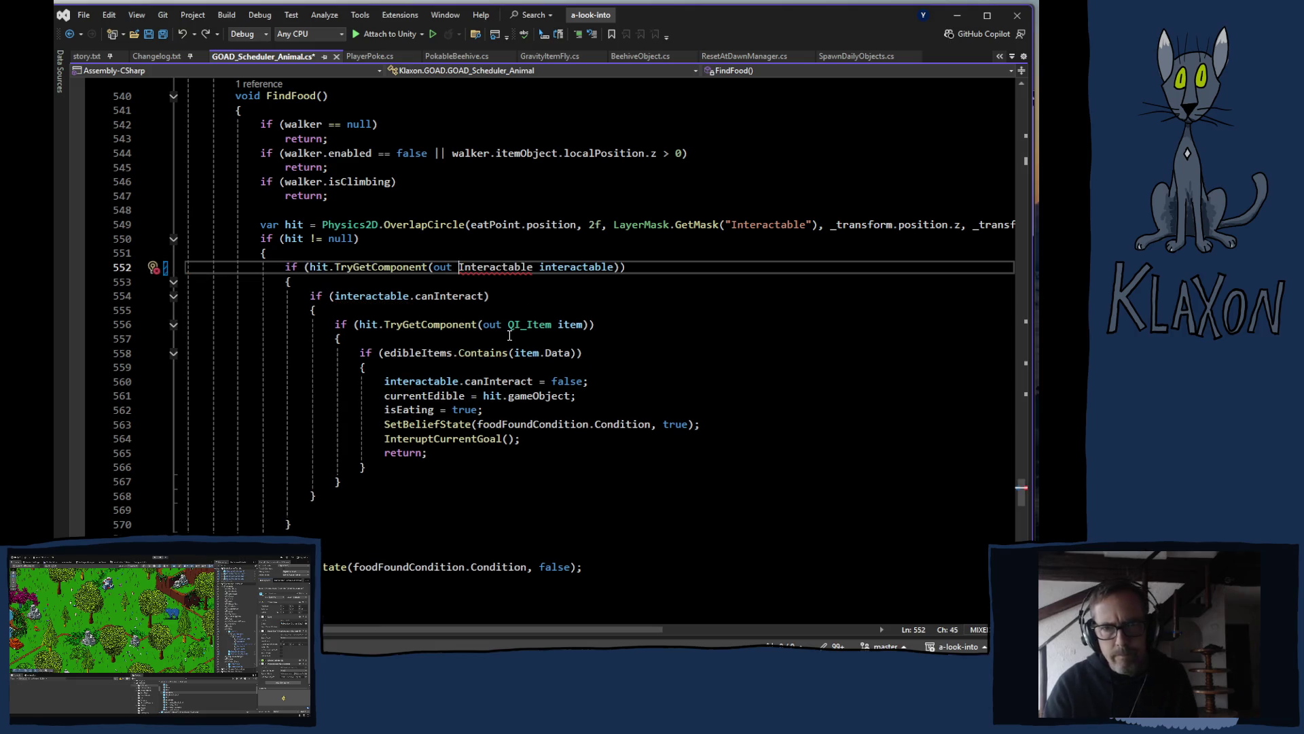
click(490, 295)
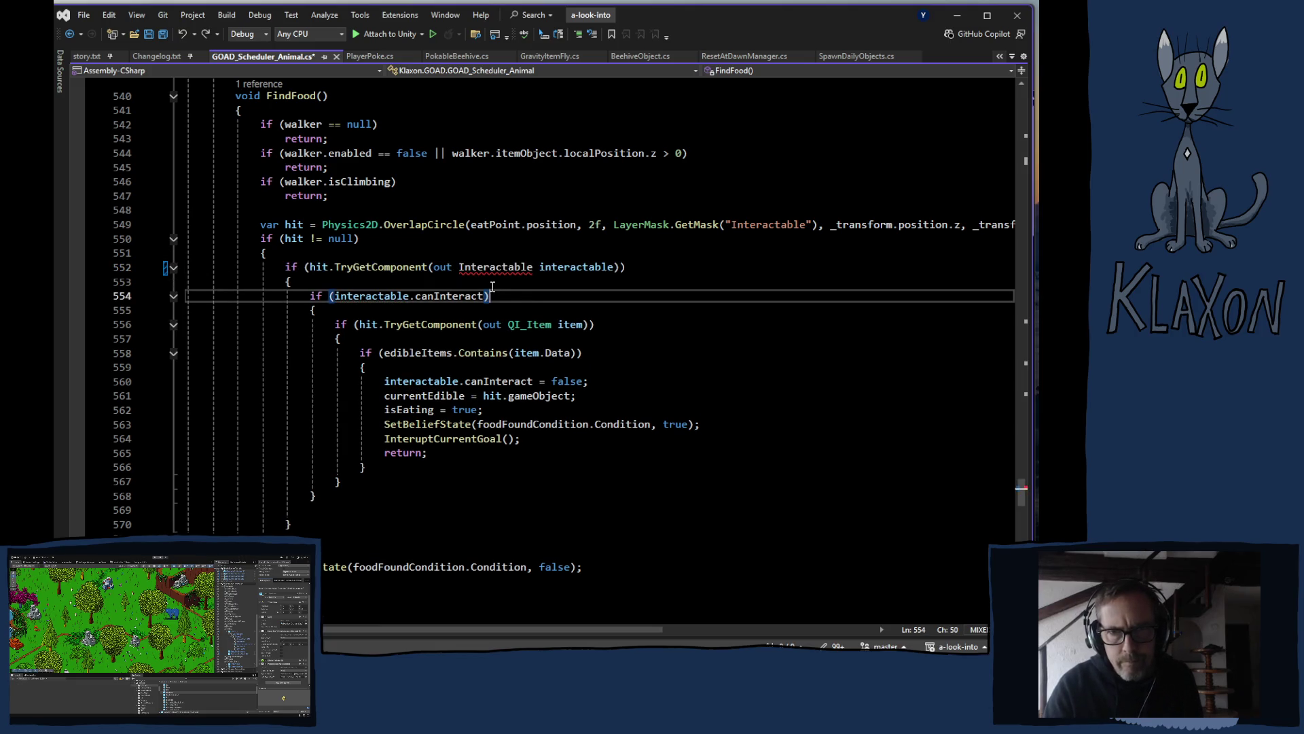
click(464, 263)
text(Interactable.)
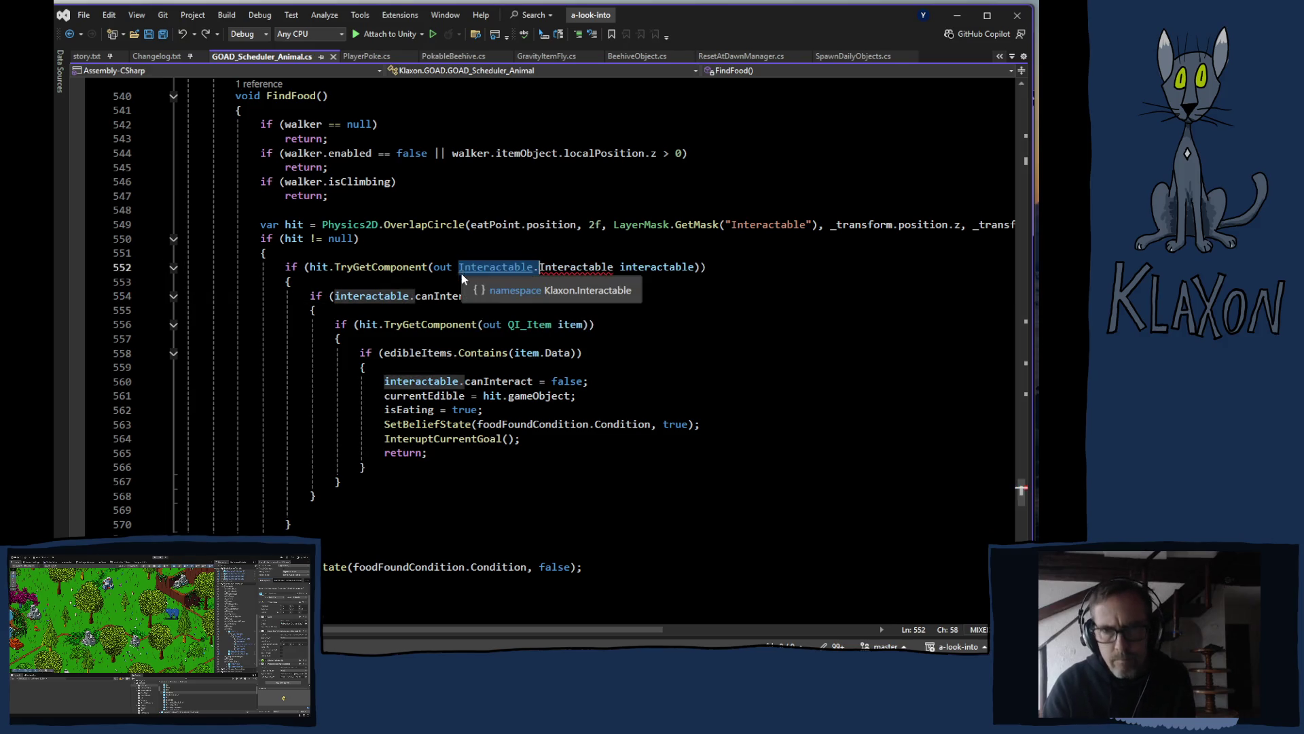
Step: Delete the 'Interactable.' prefix so line 552 reads 'out Interactable interactable'
click(496, 267)
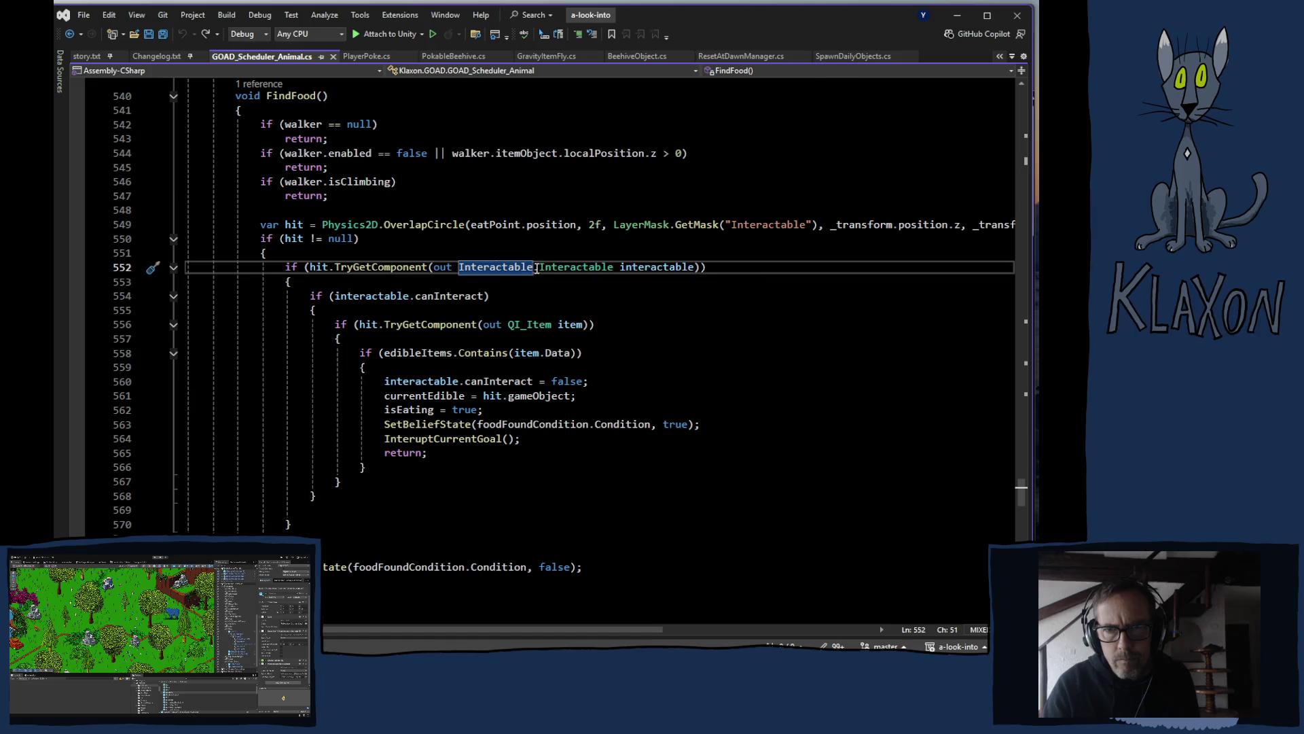
drag(539, 269, 462, 271)
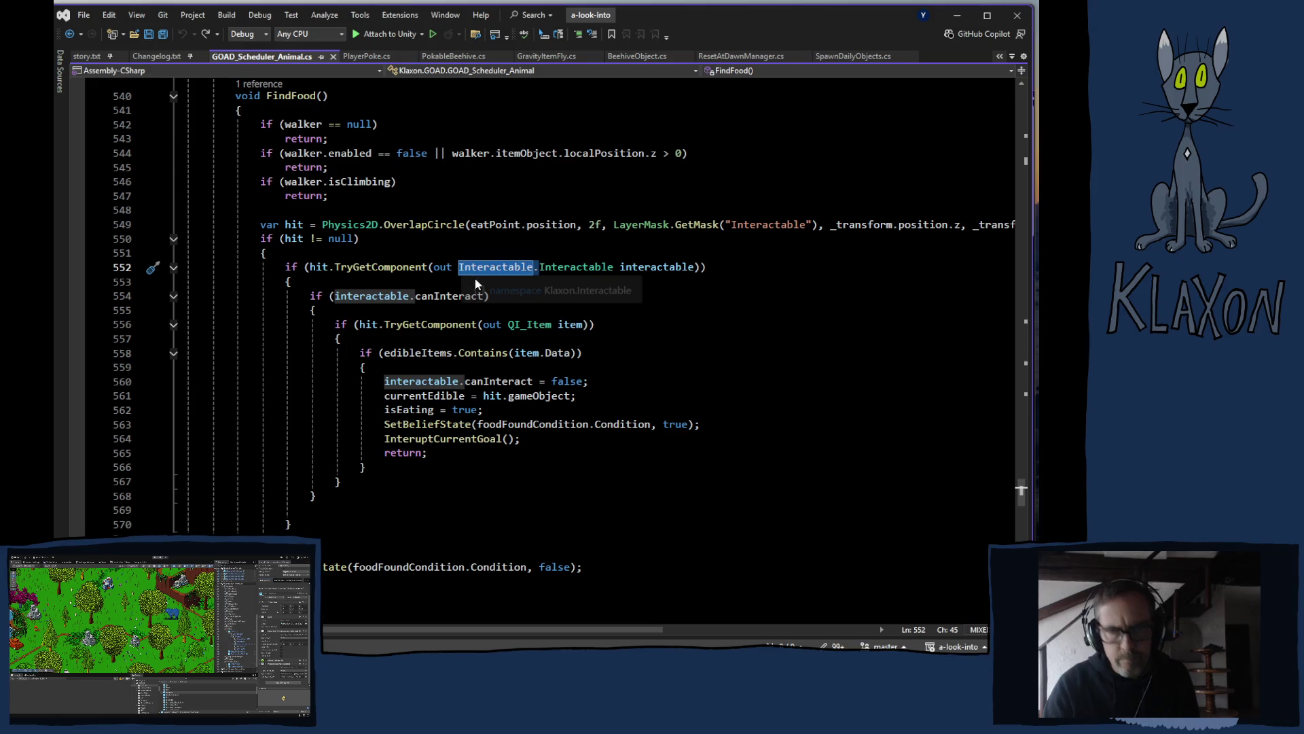
key(Delete)
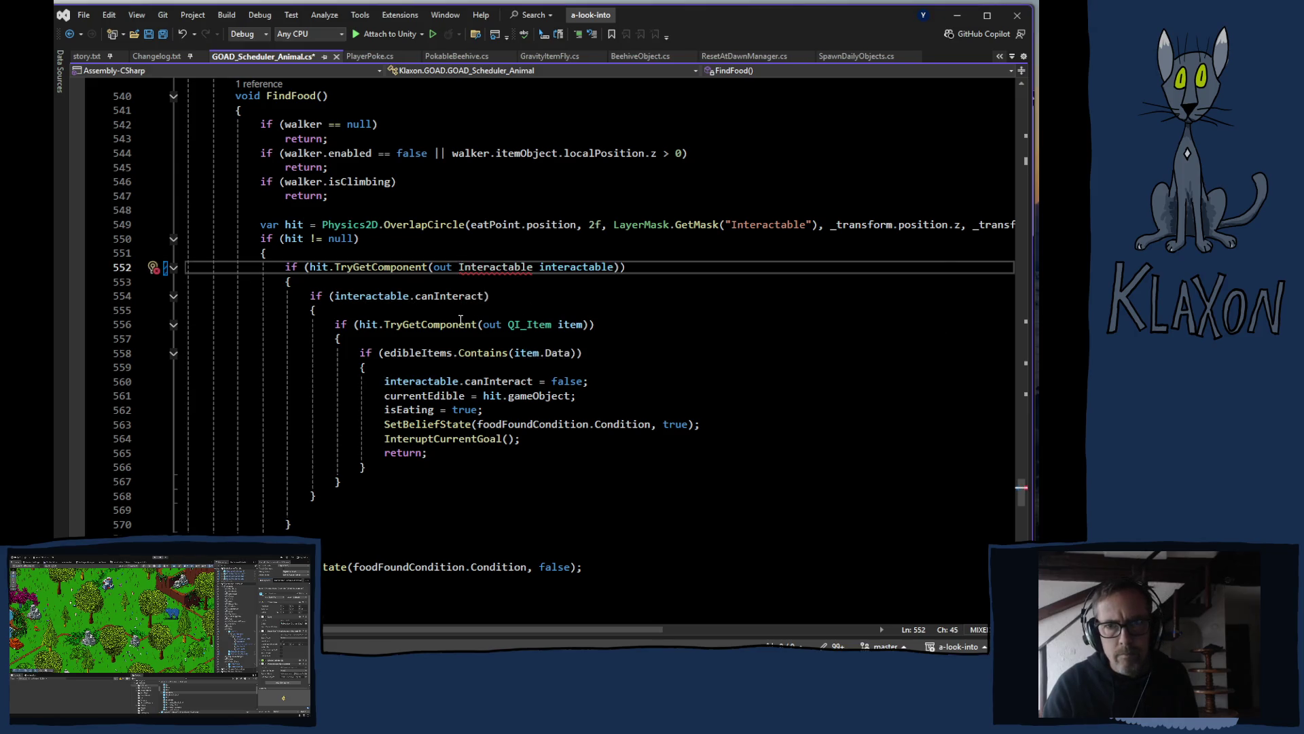
Step: Check the Klaxon.Interactable using directive, then scroll down to the FindFood() method with line 552's error
scroll(459, 333, up, 11)
scroll(459, 333, up, 14)
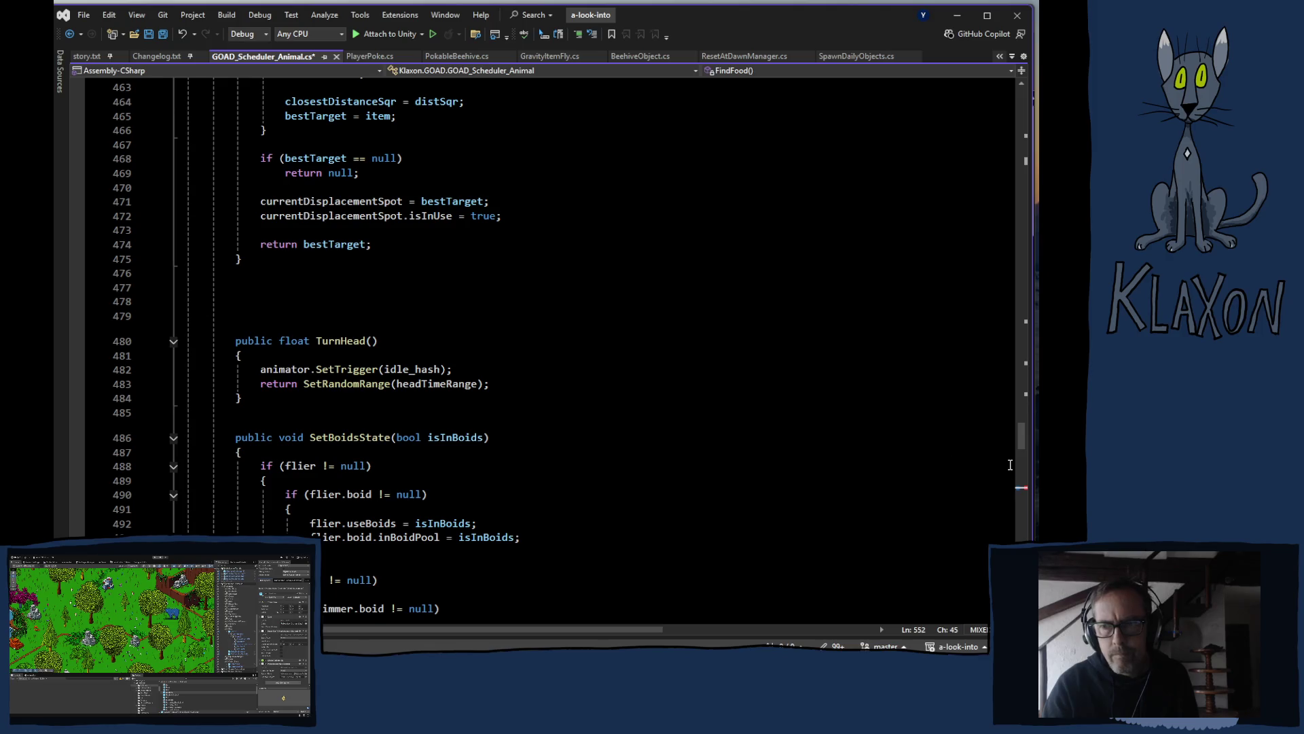
drag(1023, 442, 1024, 102)
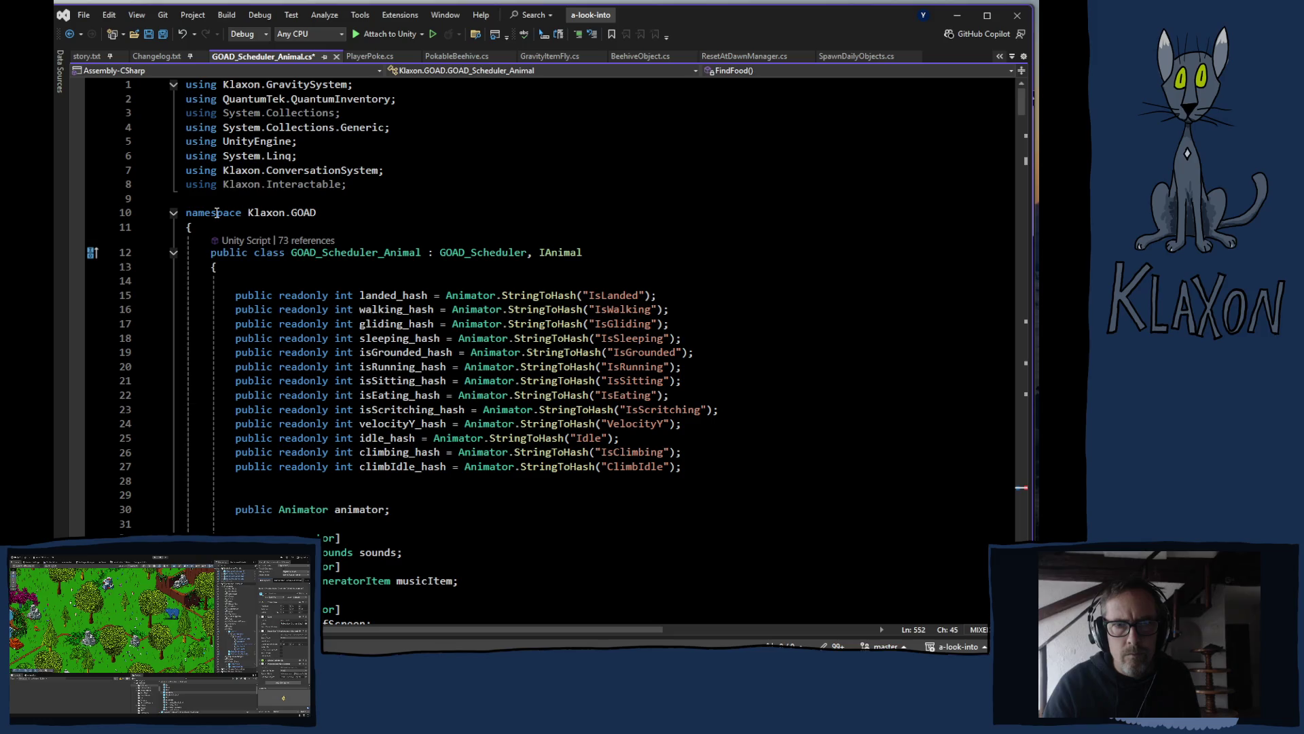
click(307, 185)
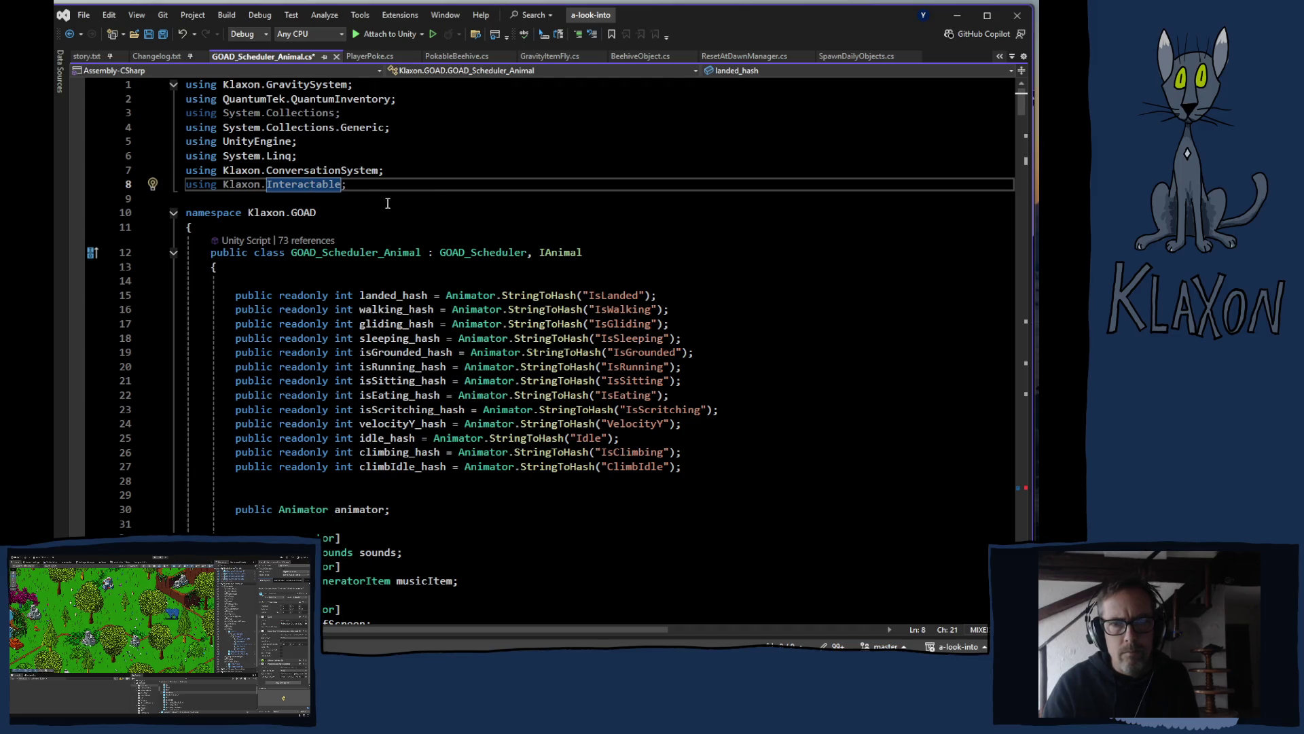
scroll(503, 303, down, 20)
scroll(505, 399, down, 20)
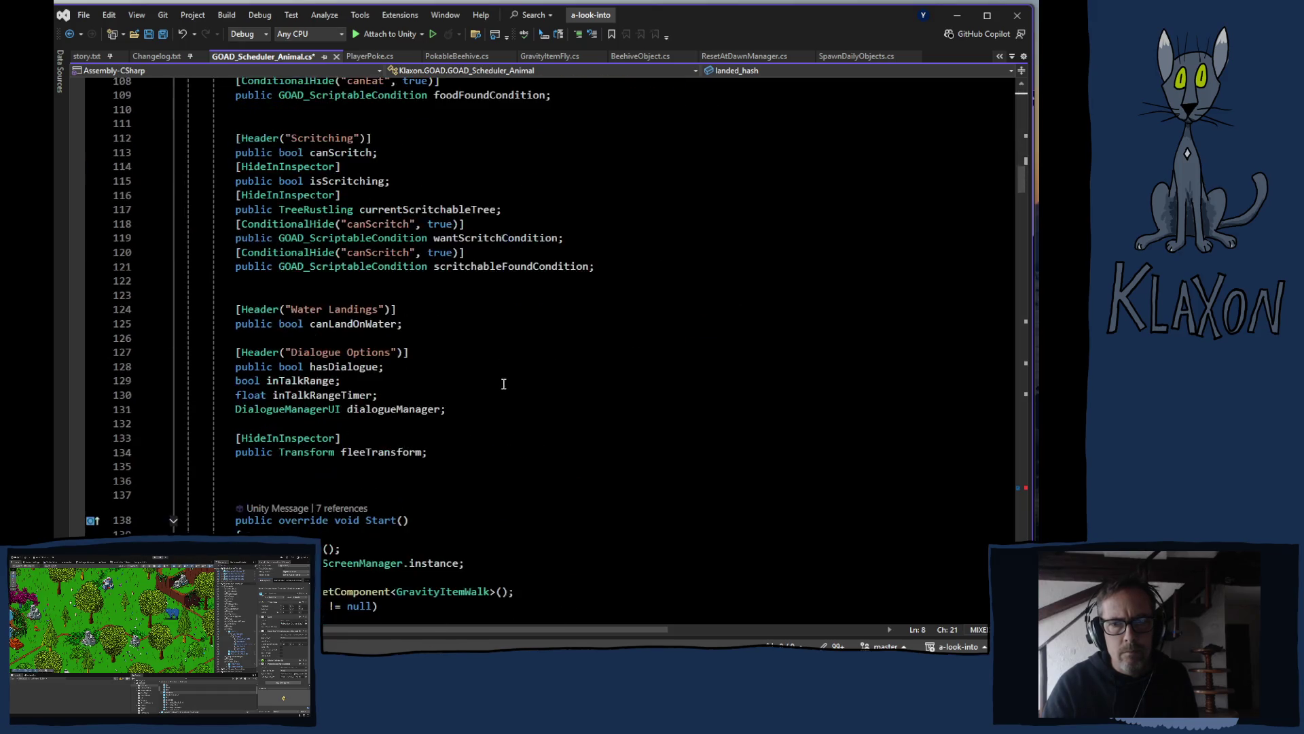
scroll(498, 381, down, 20)
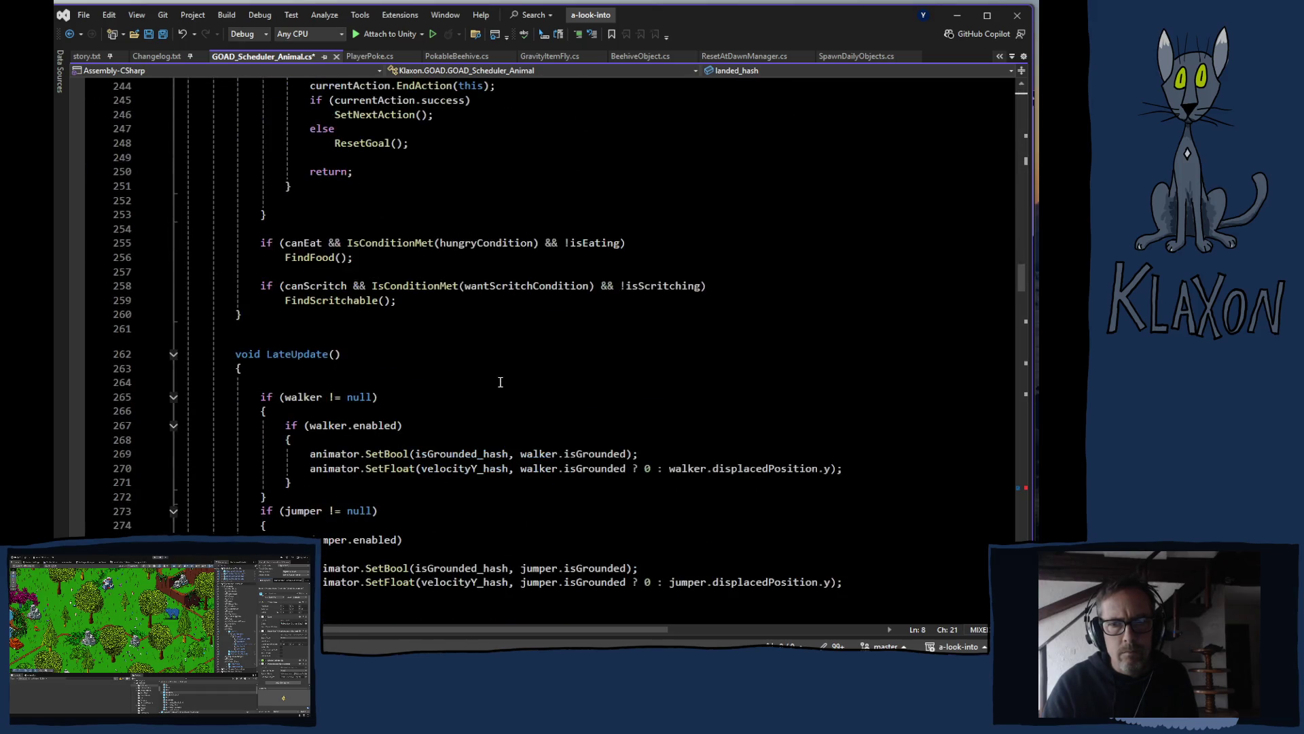
scroll(502, 382, down, 20)
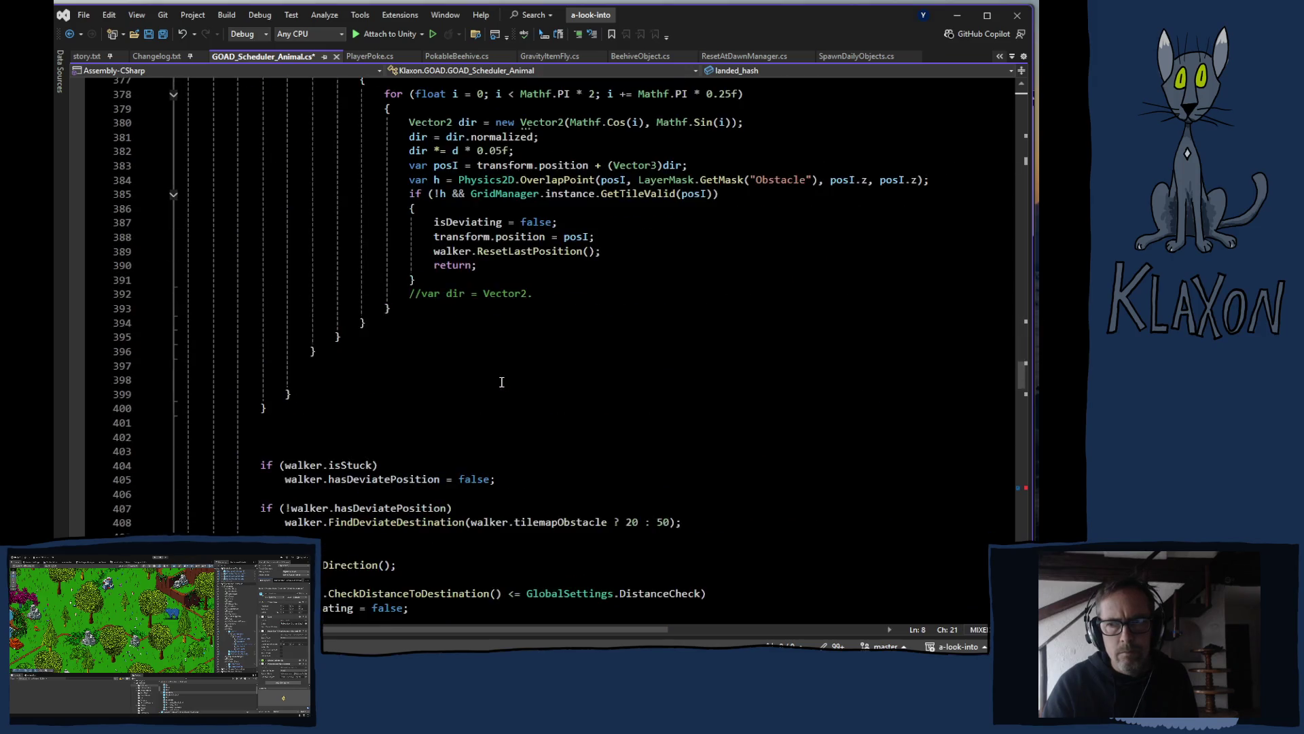
scroll(504, 382, down, 8)
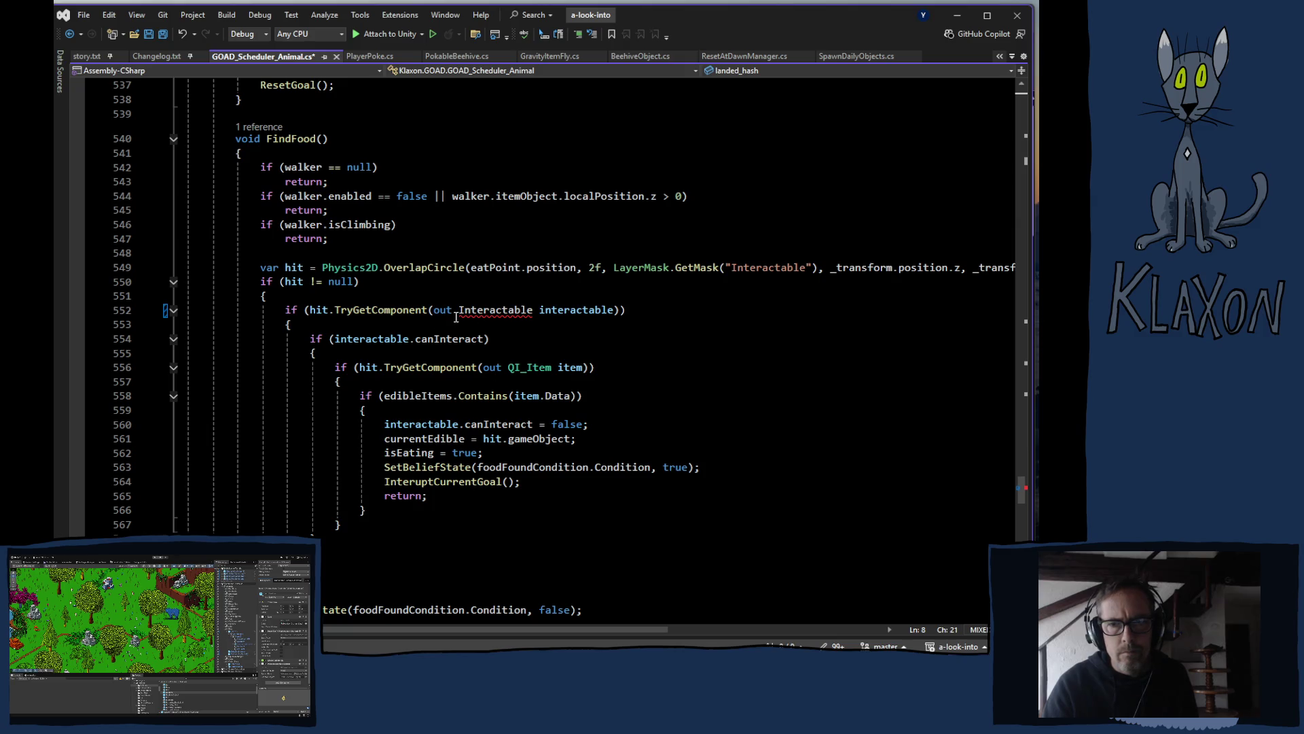
Step: Undo line 552 back to Interactable.Interactable so the CS0118 error clears
mouse_move(469, 310)
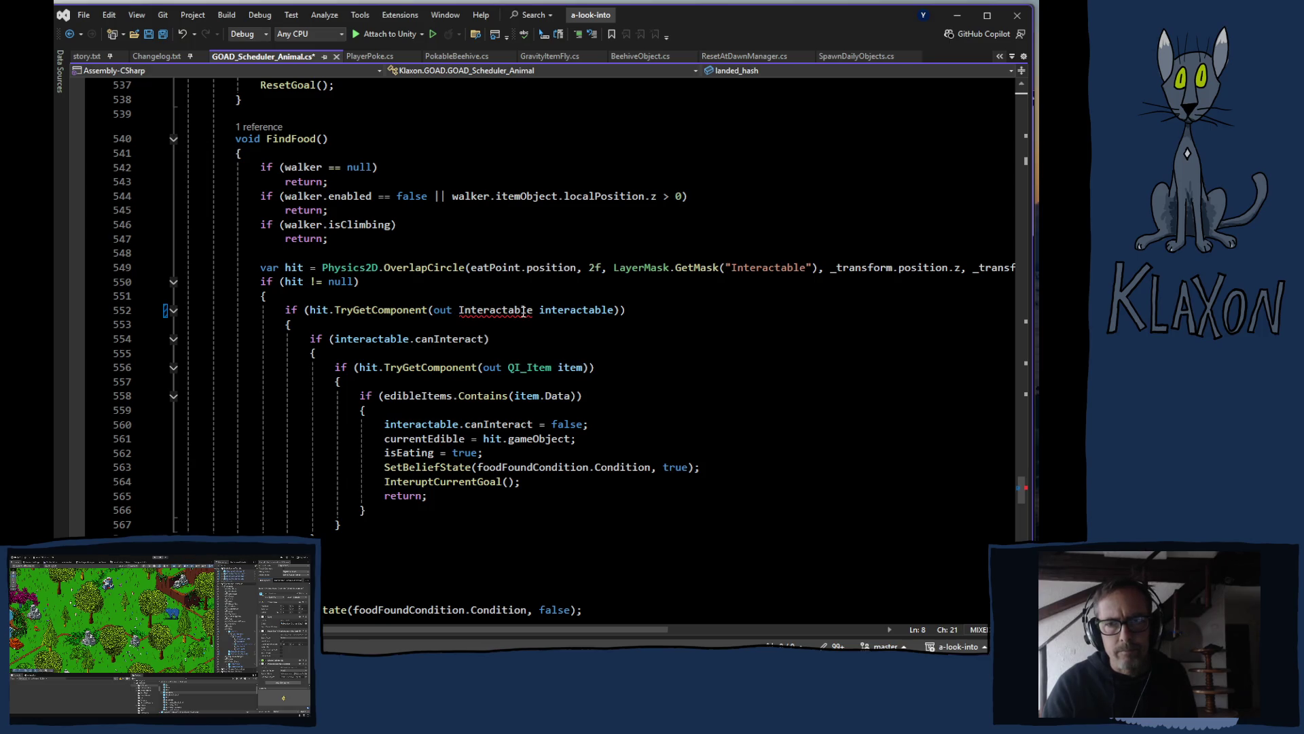
mouse_move(511, 310)
key(ctrl+z)
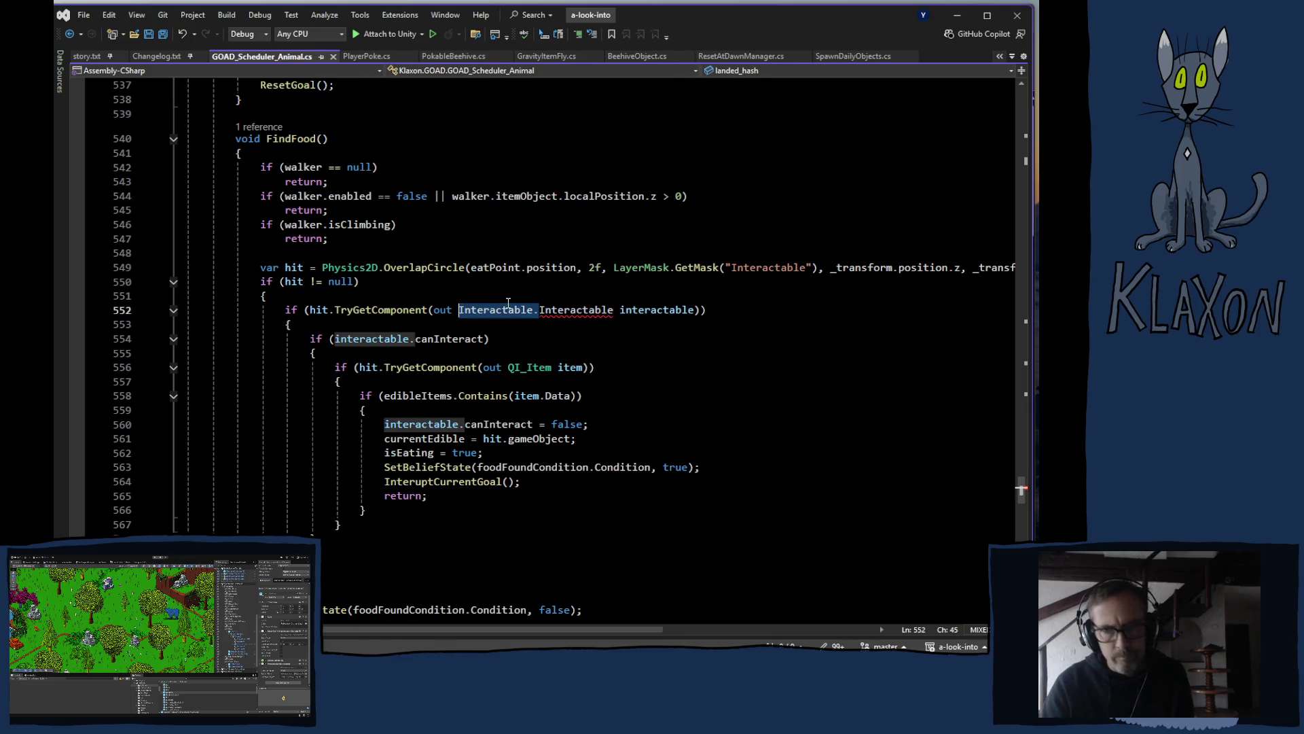
click(504, 329)
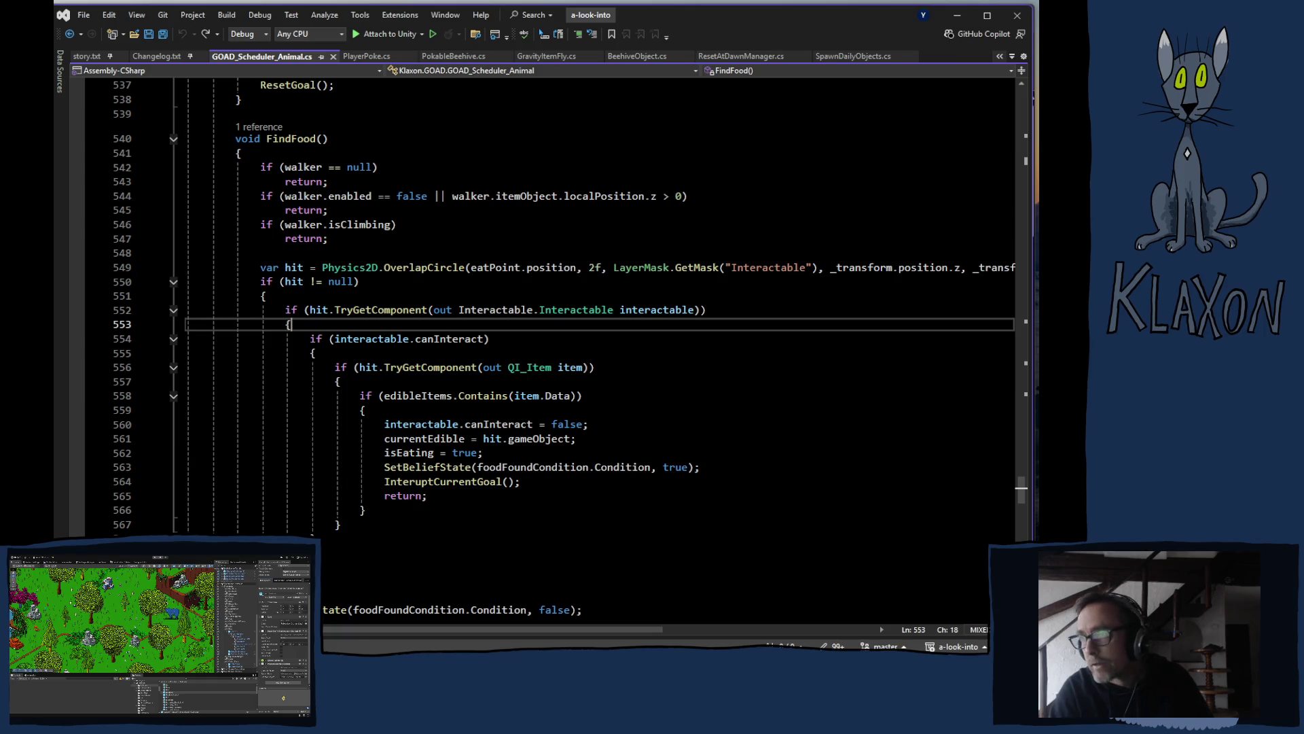
key(alt+Tab)
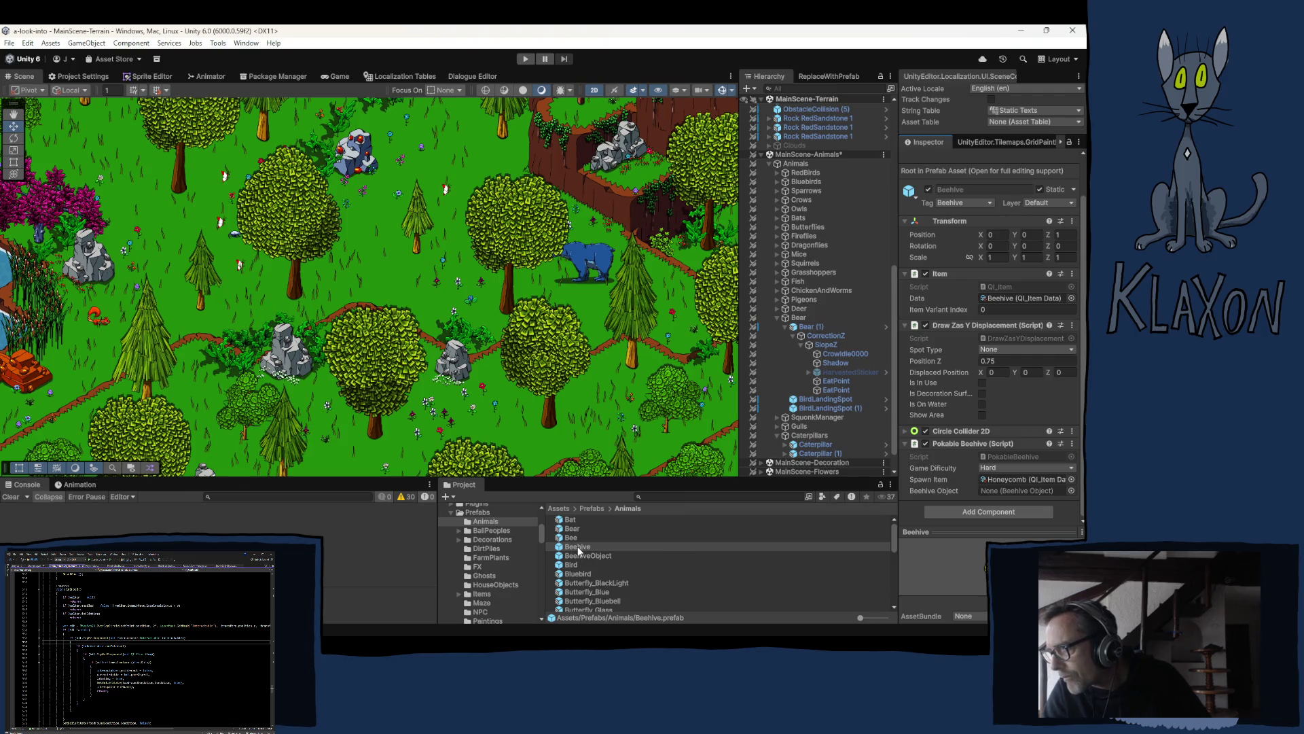
Step: Set the Beehive prefab and its children to layer 13: Interactable
click(1040, 202)
click(1015, 365)
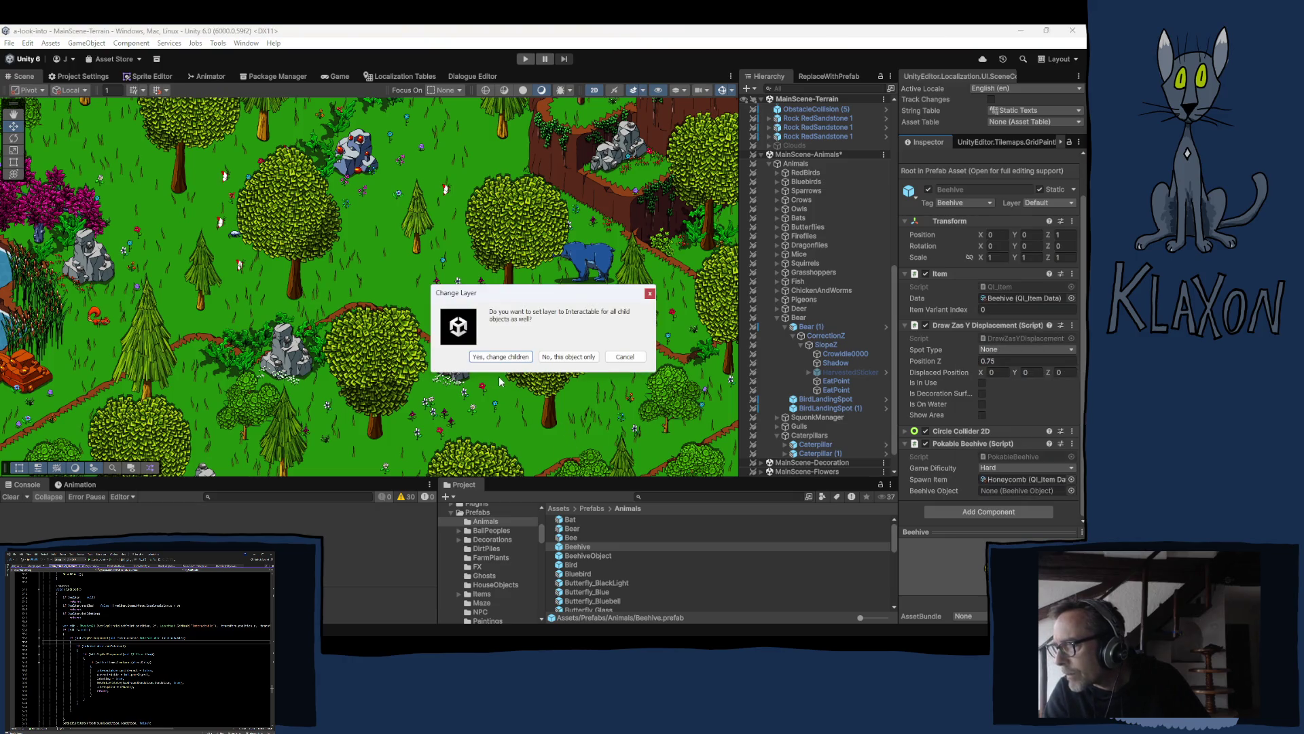
click(500, 357)
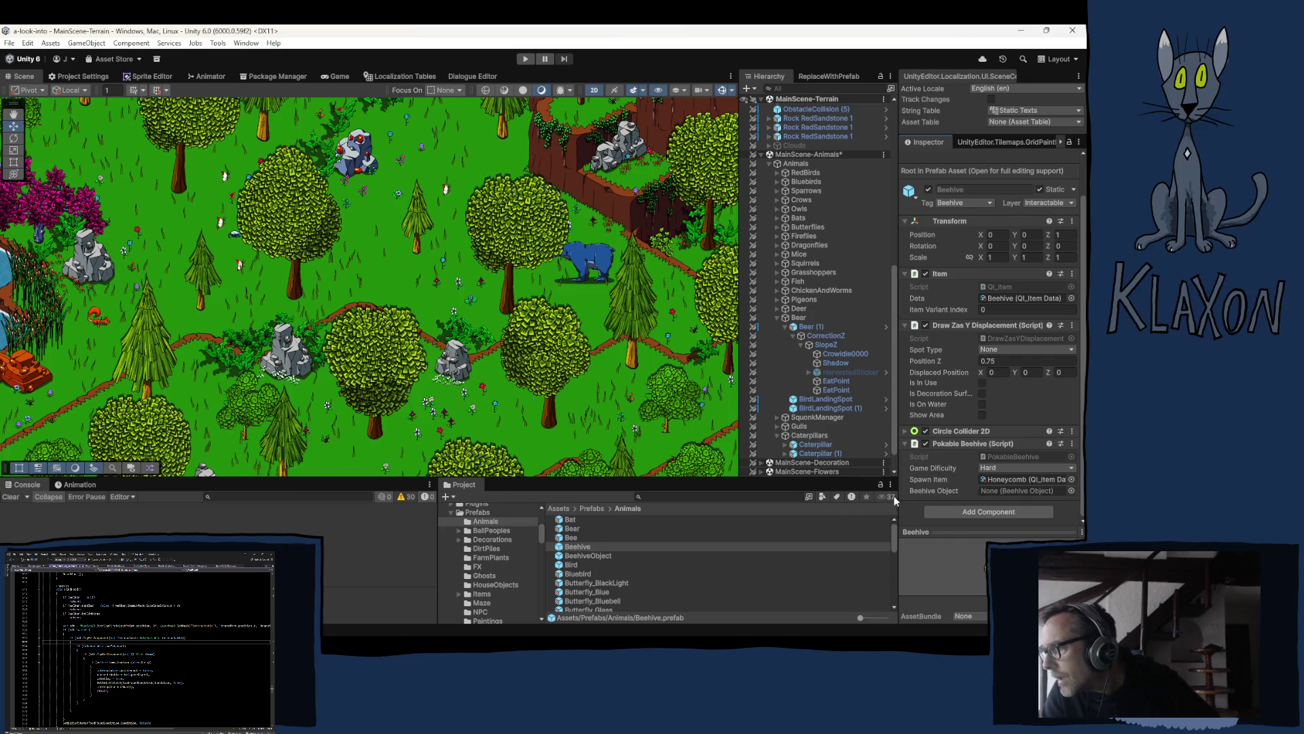
click(576, 548)
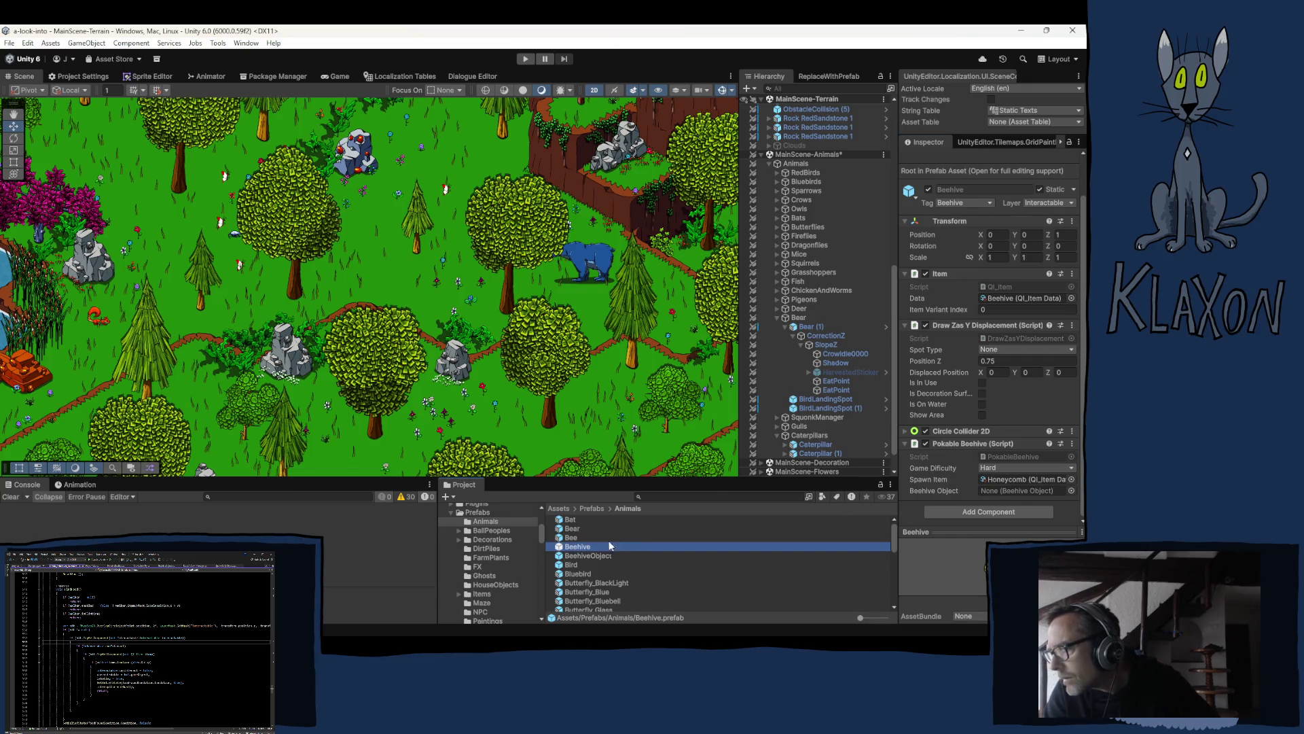
Step: In the Beehive prefab, set Circle Collider 2D Offset Y to 0 and Radius to 0.04
double_click(610, 547)
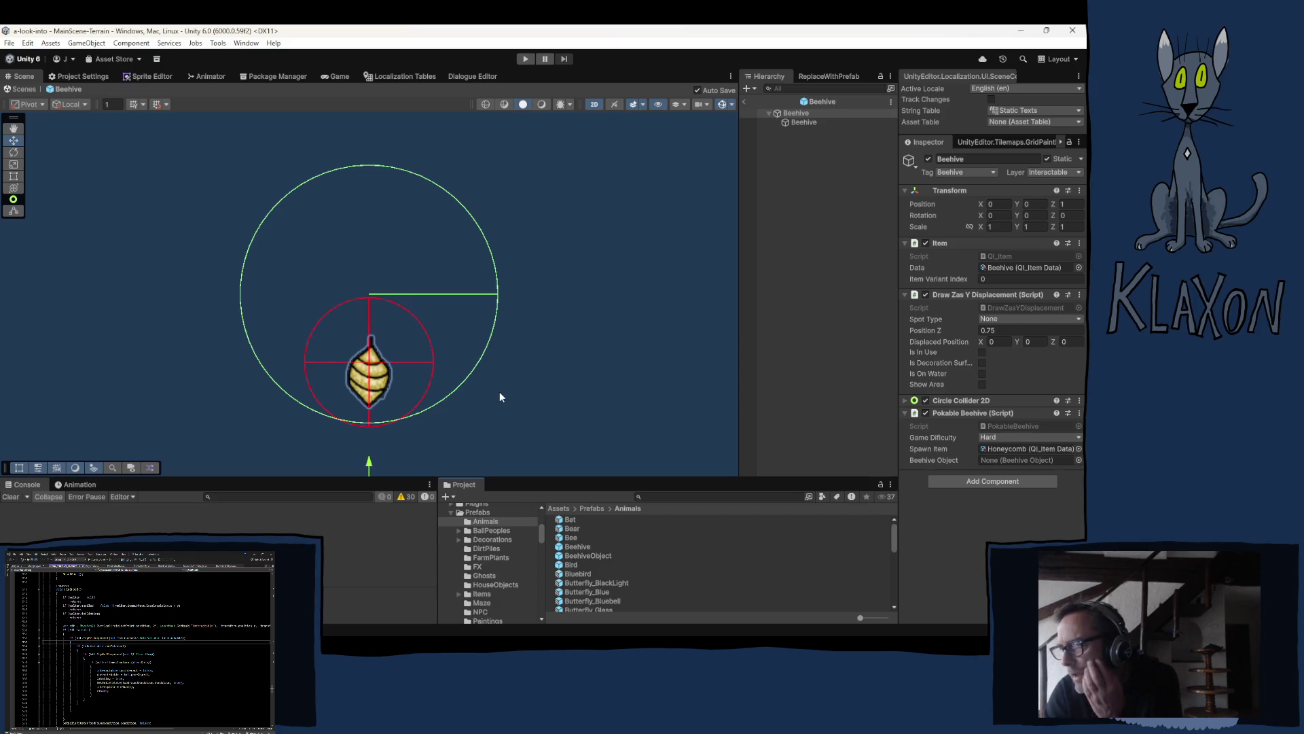
scroll(500, 393, down, 5)
drag(527, 435, 544, 338)
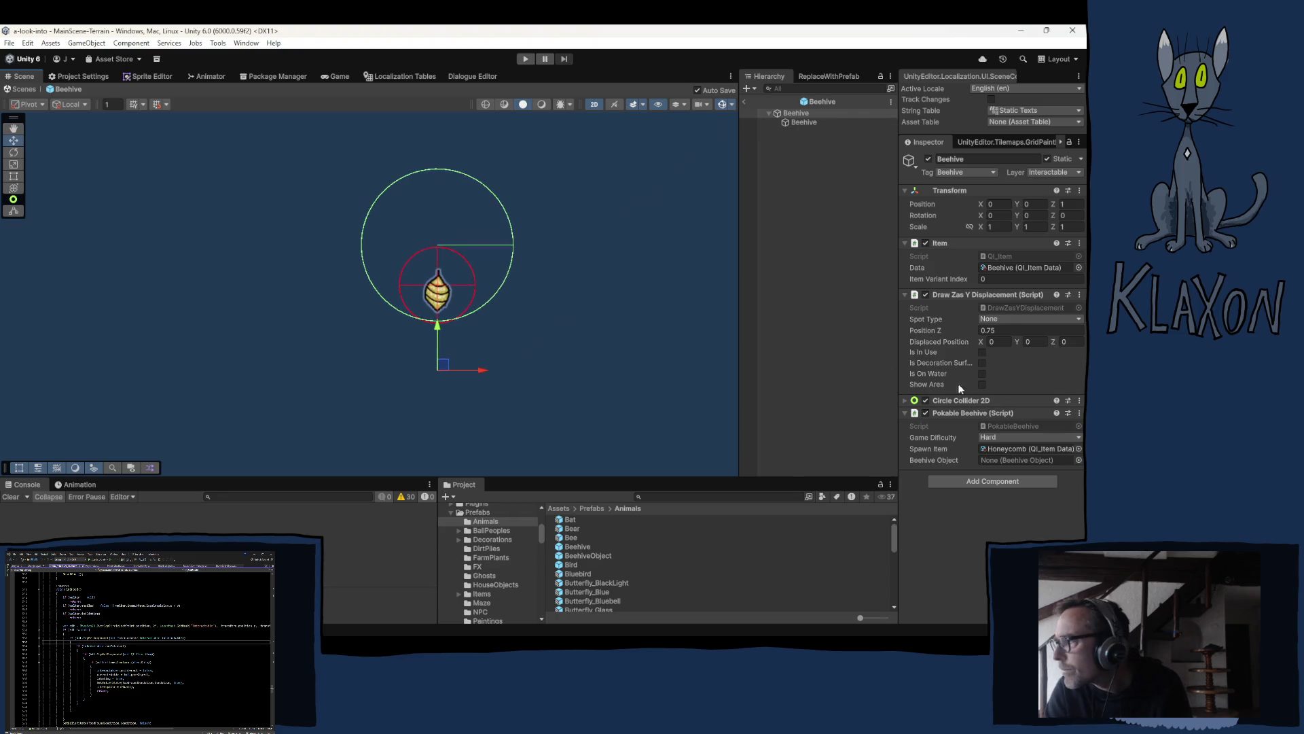
click(957, 402)
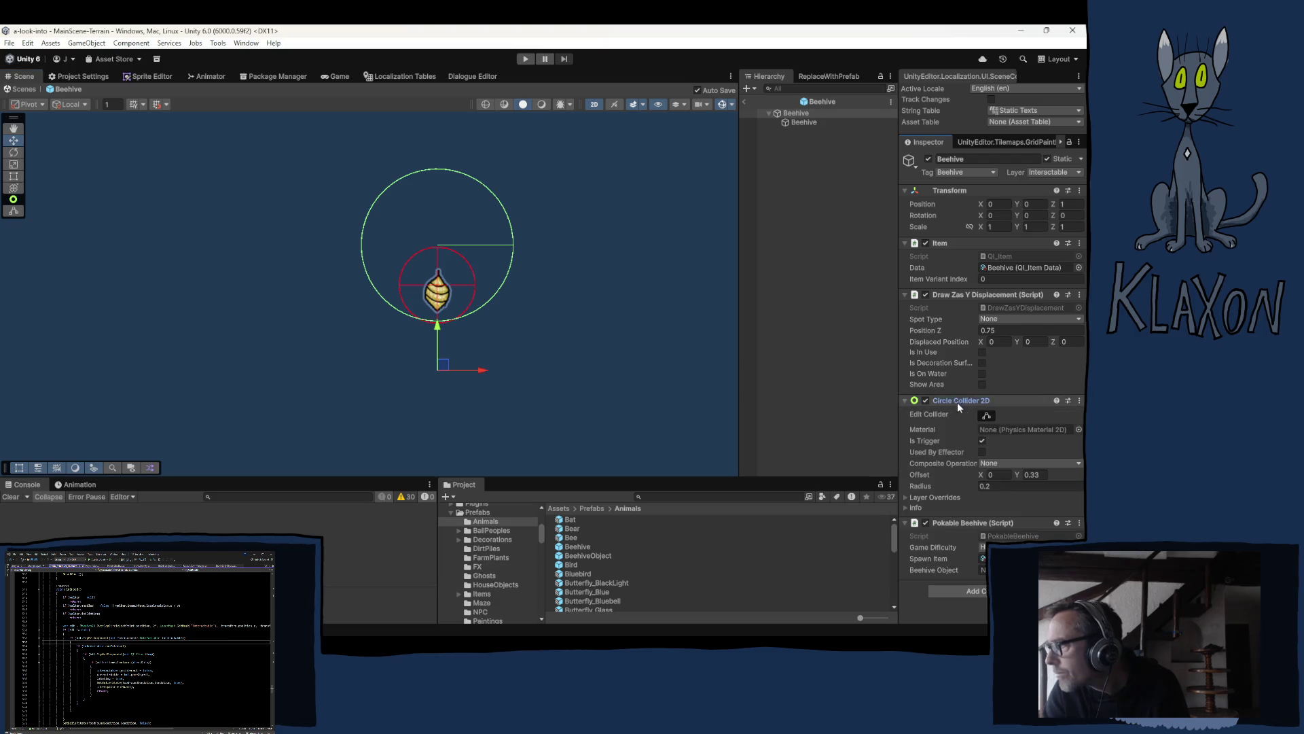
click(1041, 473)
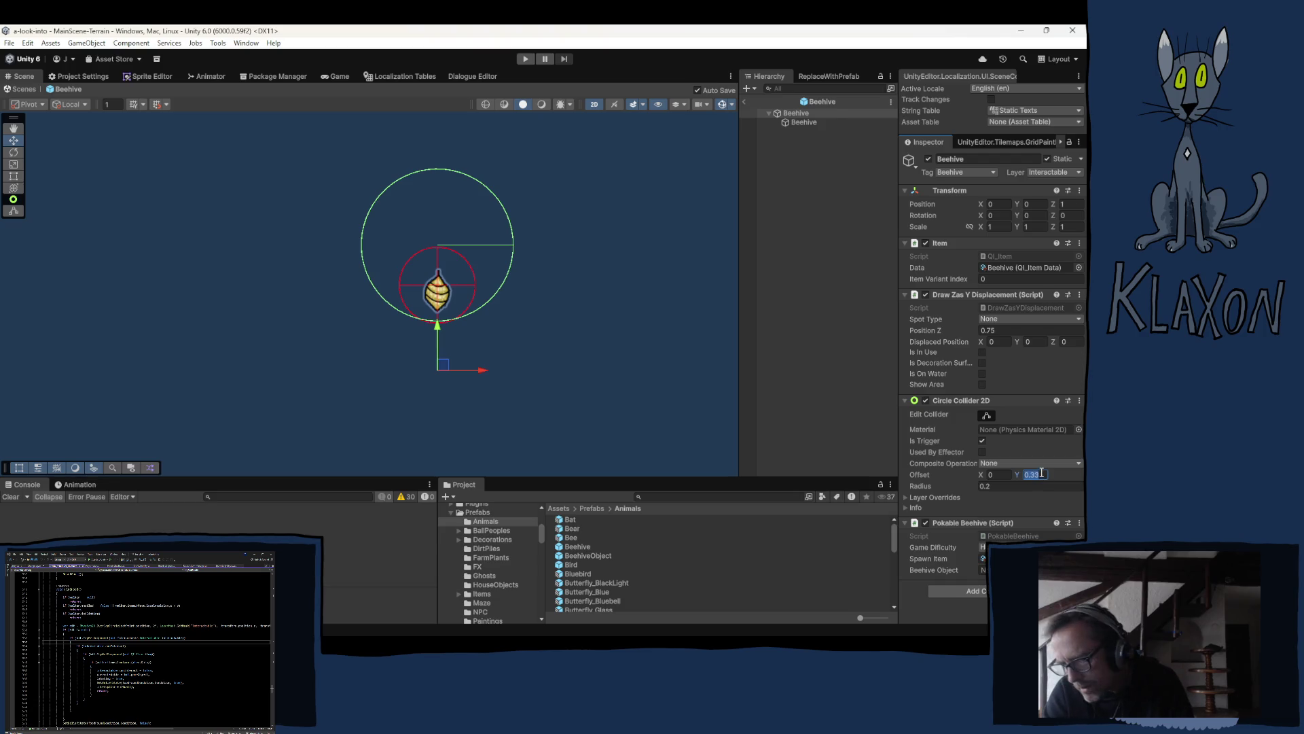
text(0)
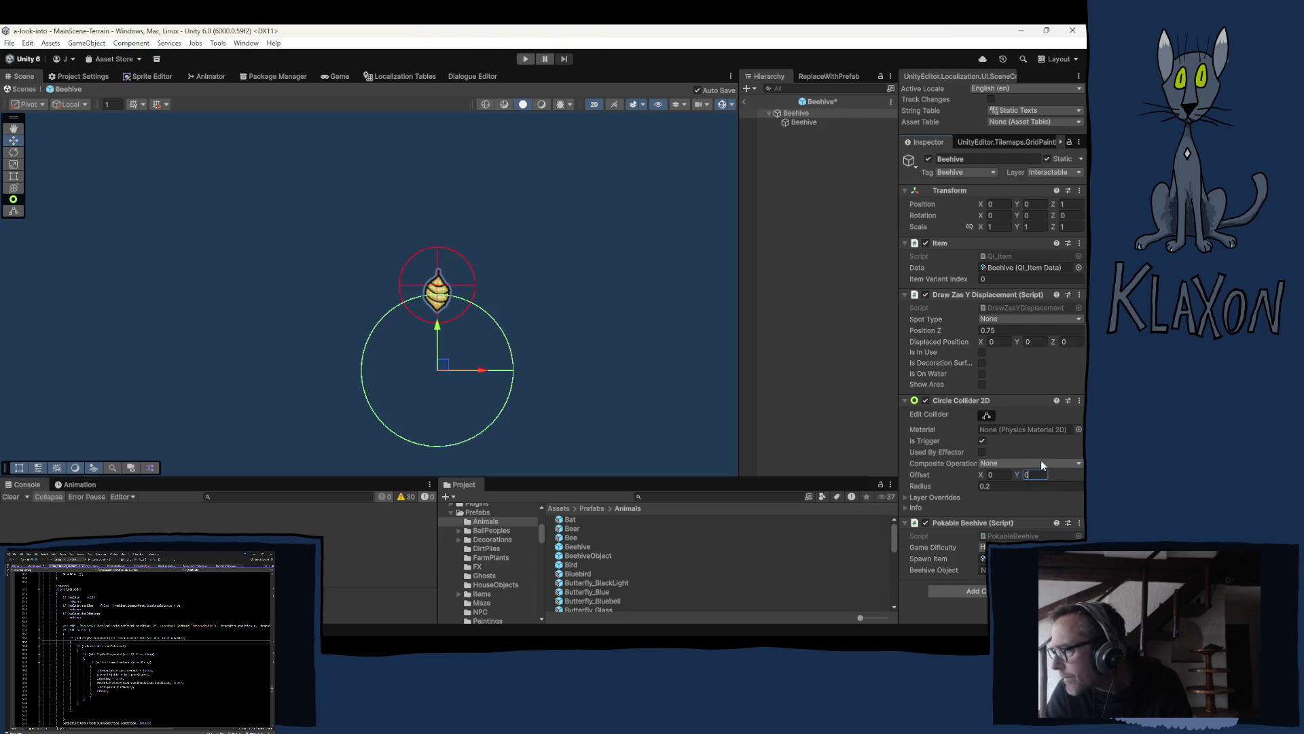
key(Tab)
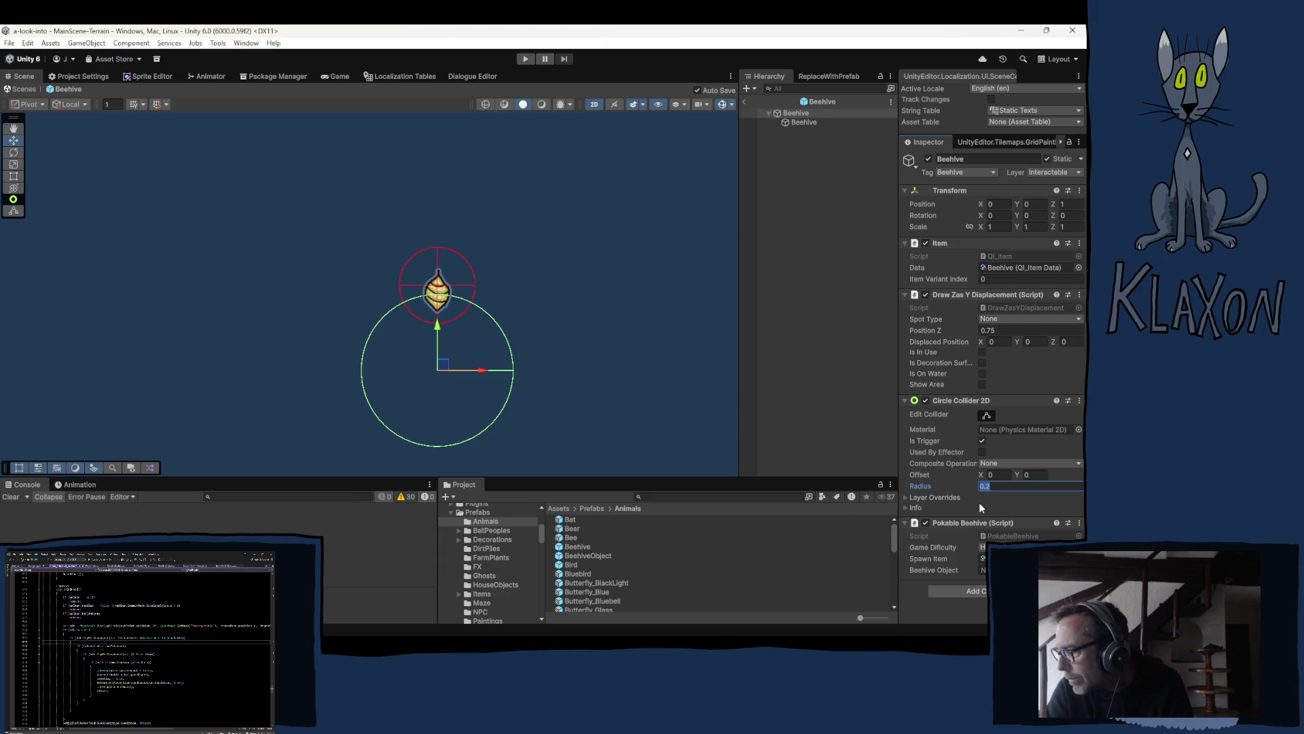
text(0)
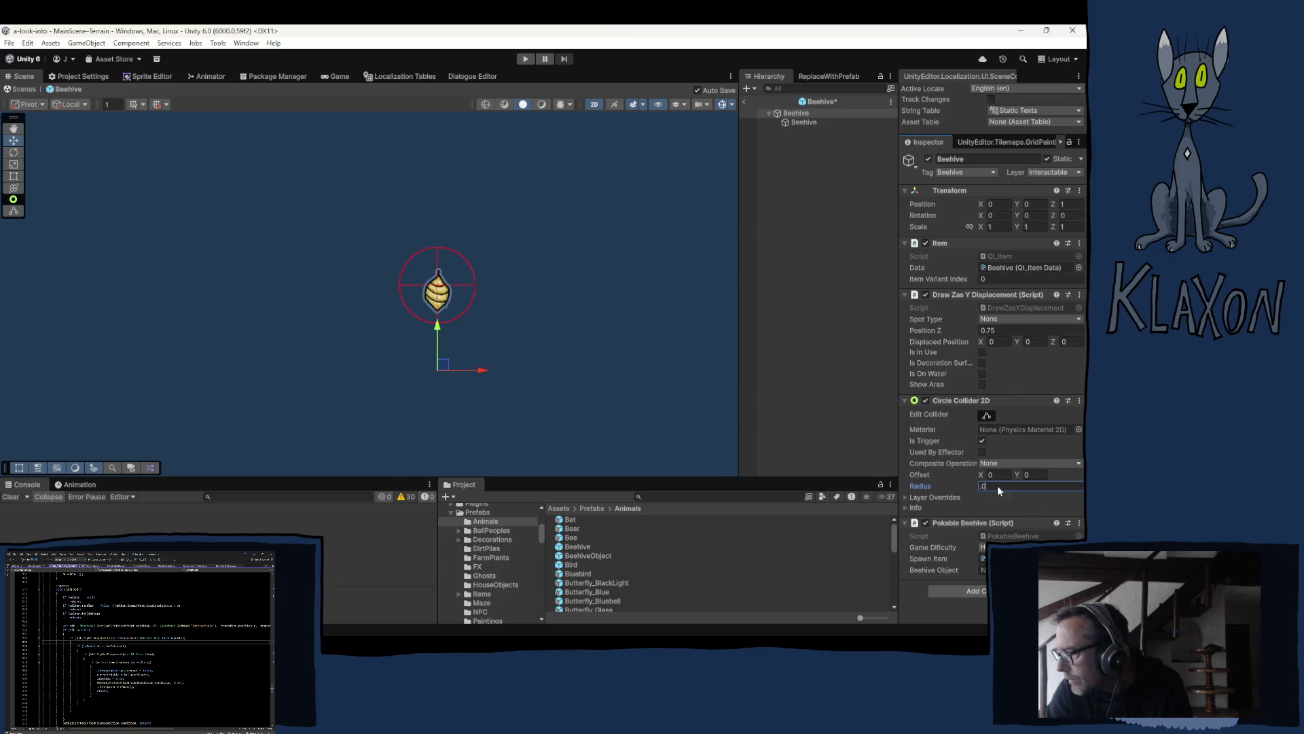
text(5)
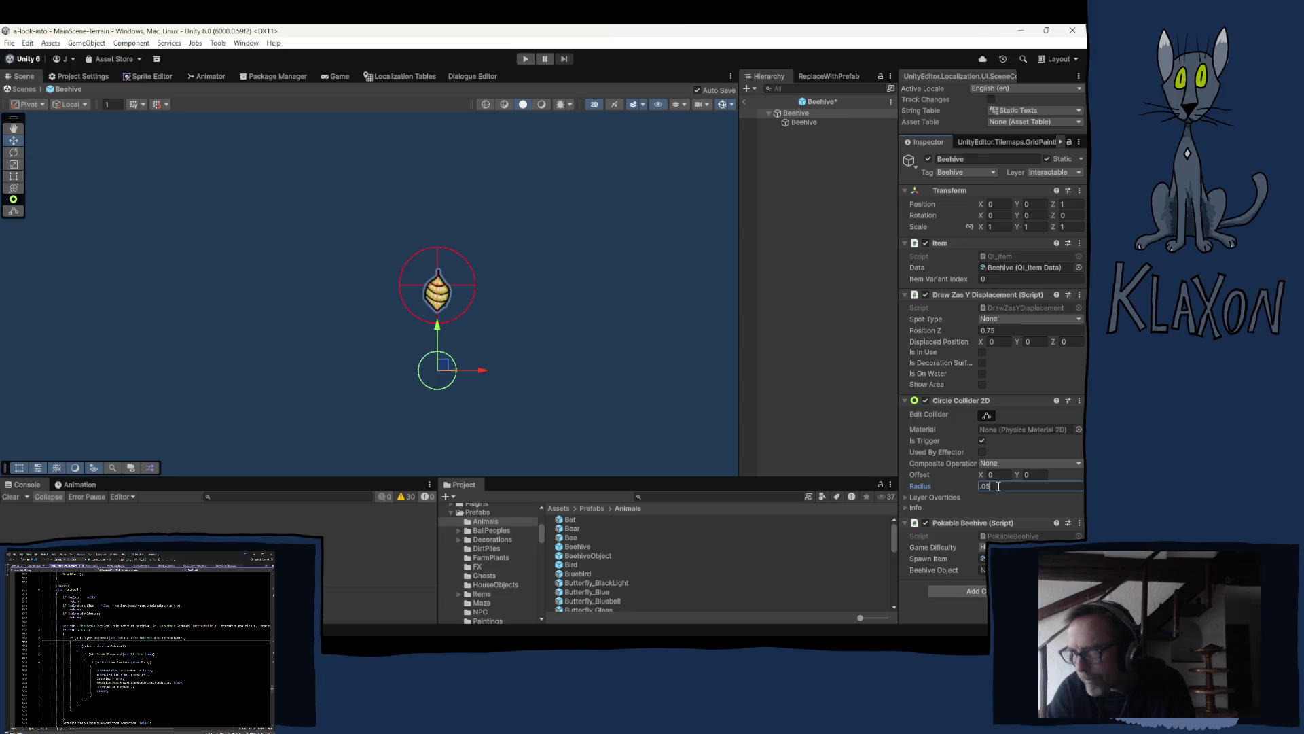
key(BackSpace)
text(4)
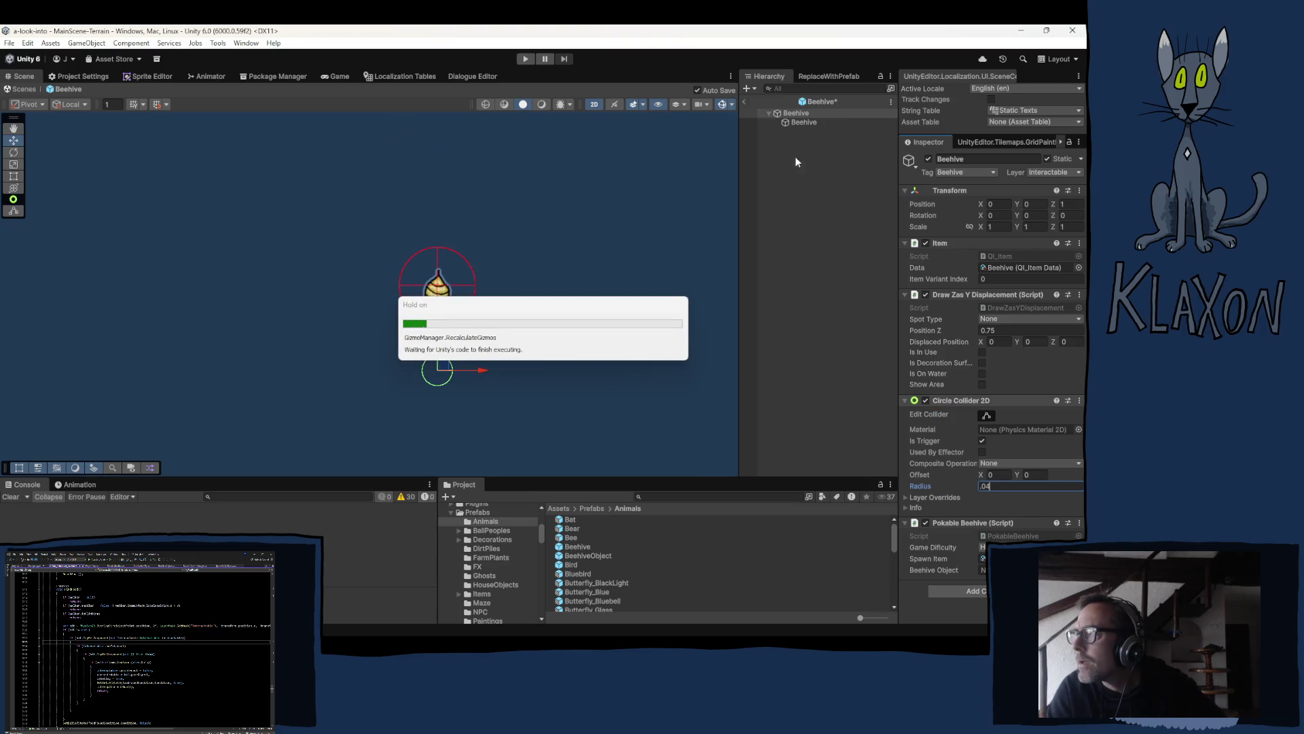
click(745, 100)
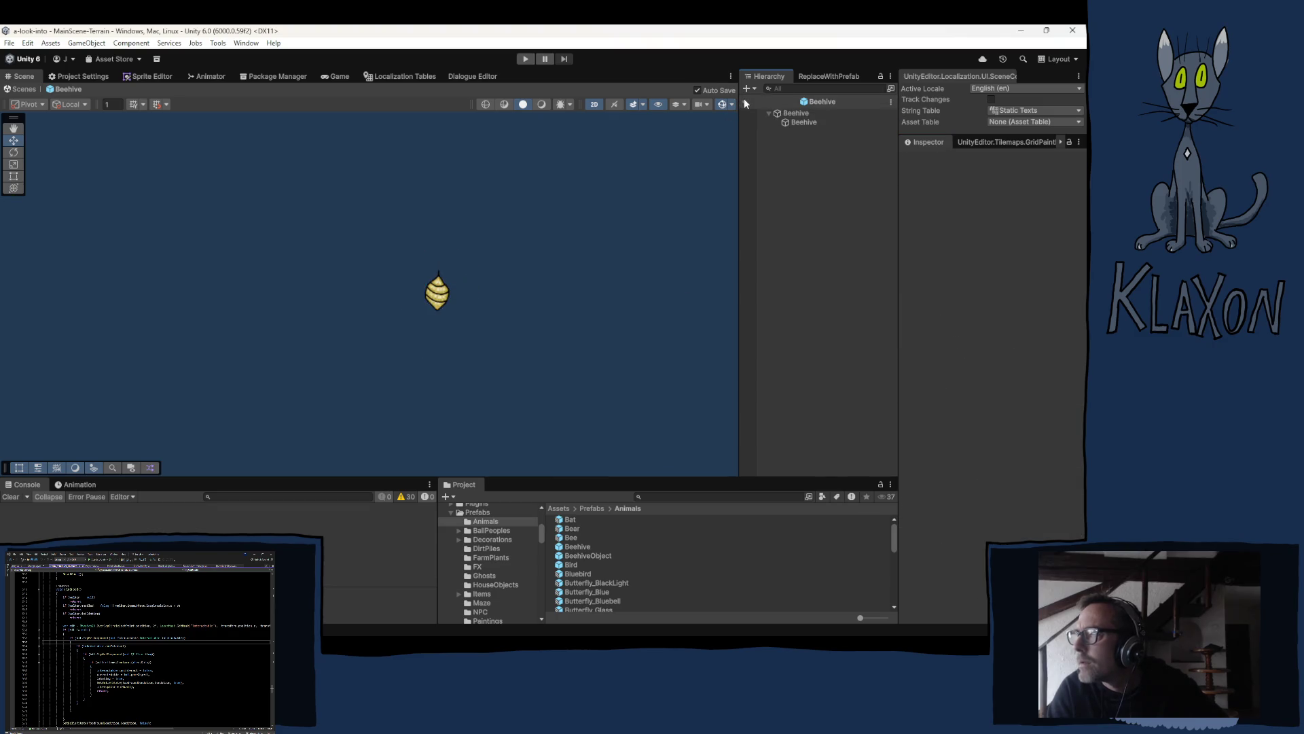
Step: Check the Beehive root and its child sprite, then exit prefab mode
click(576, 547)
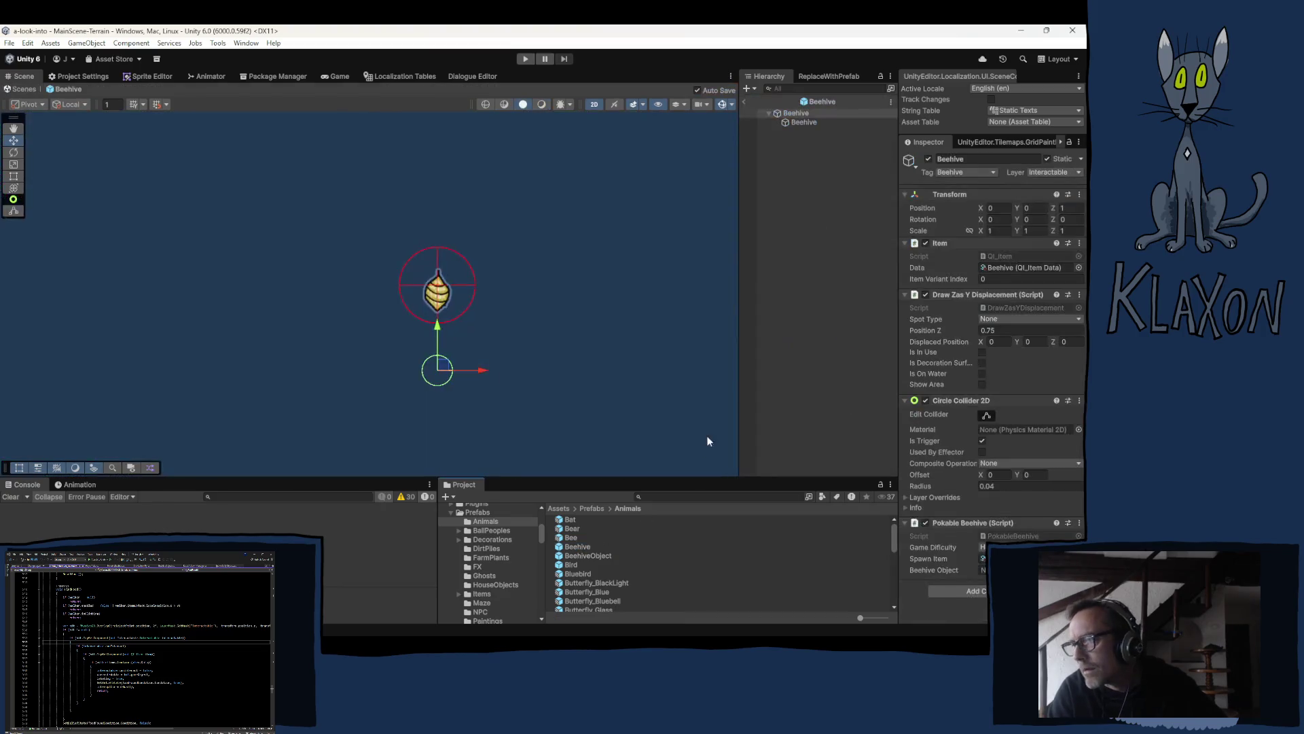
click(799, 124)
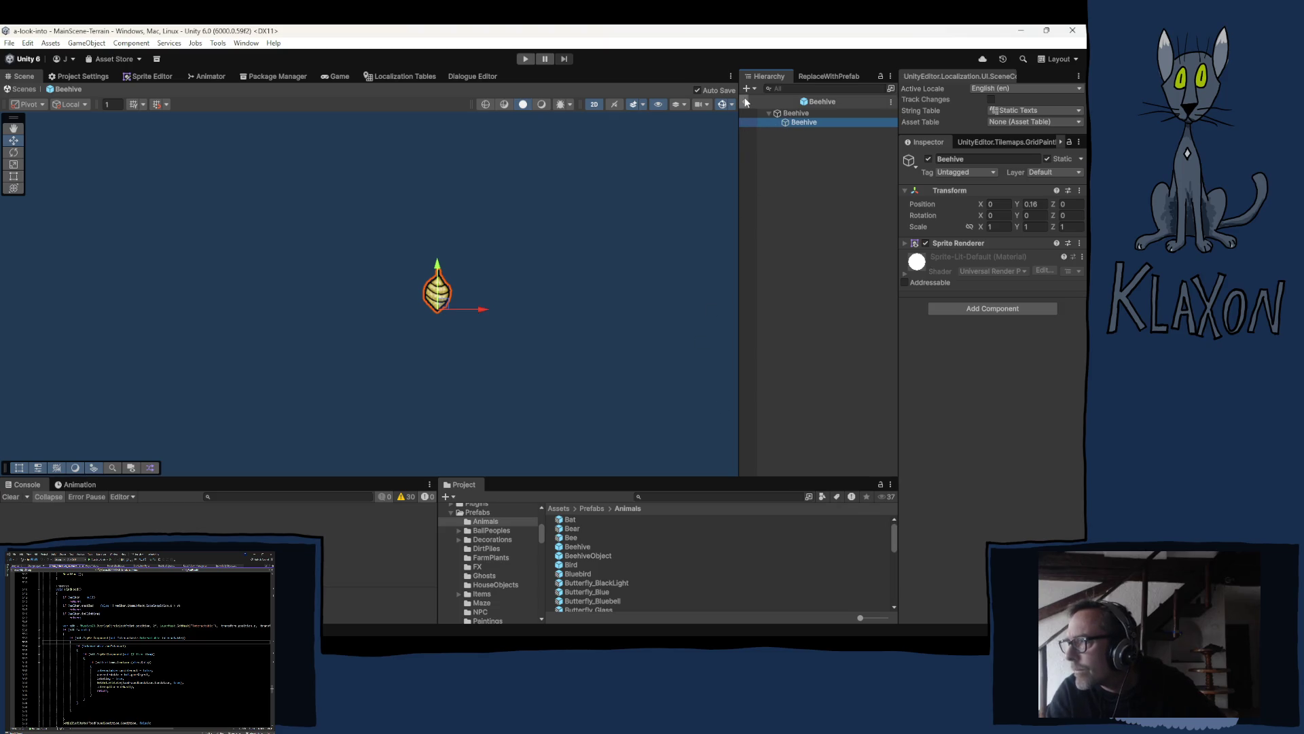
key(Escape)
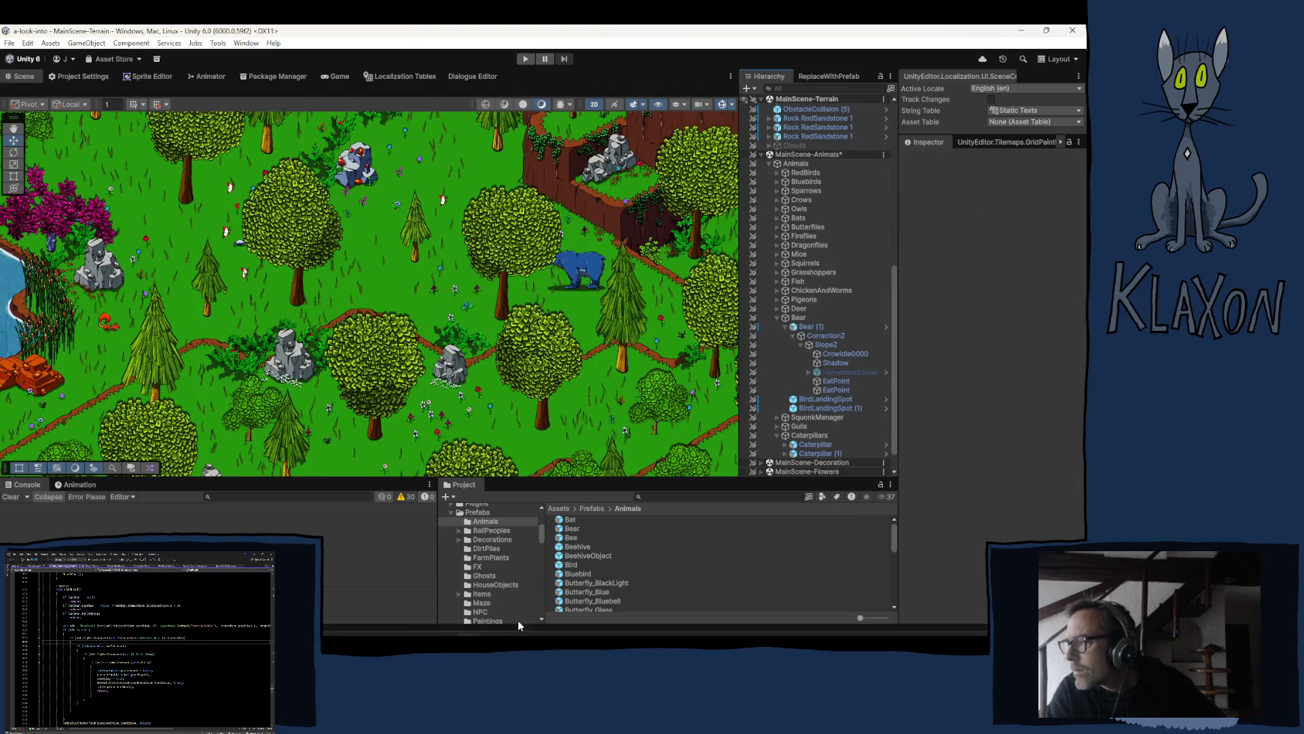
Step: Open the BeehiveObject prefab and inspect its nested Beehive and Bee new objects
click(590, 557)
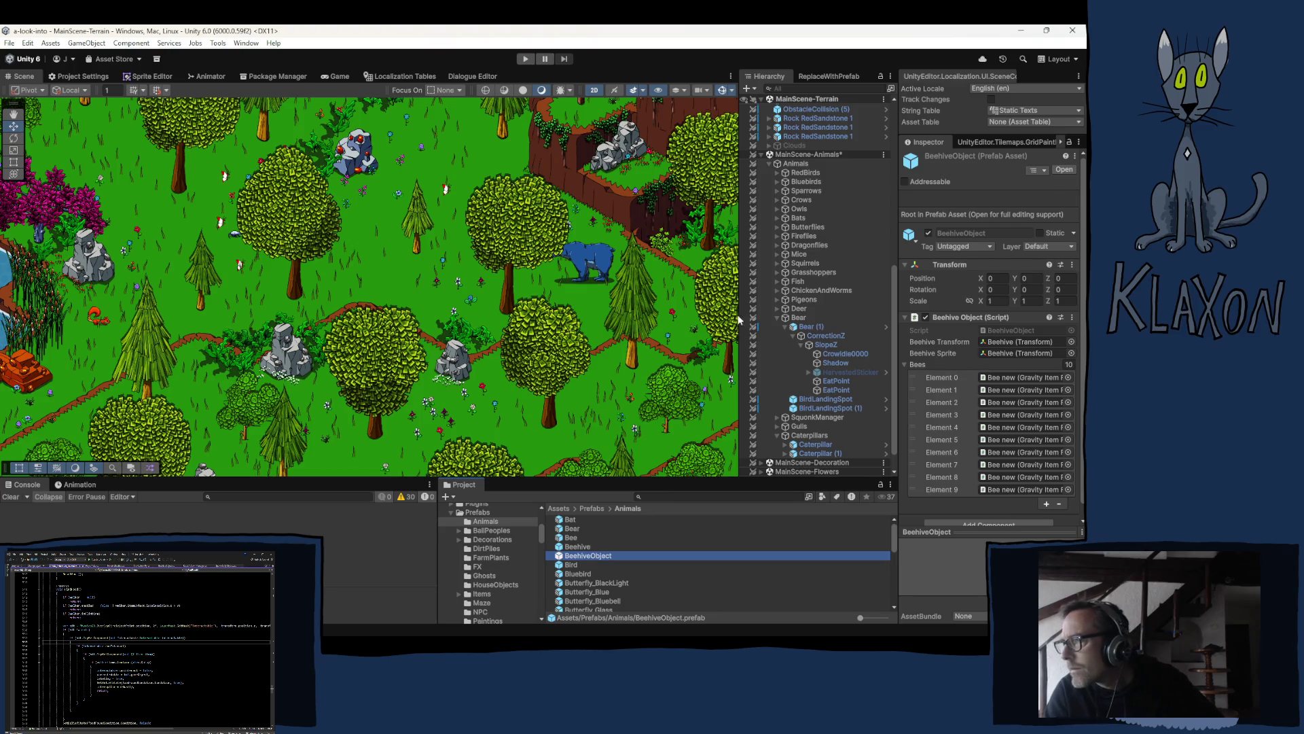
key(Return)
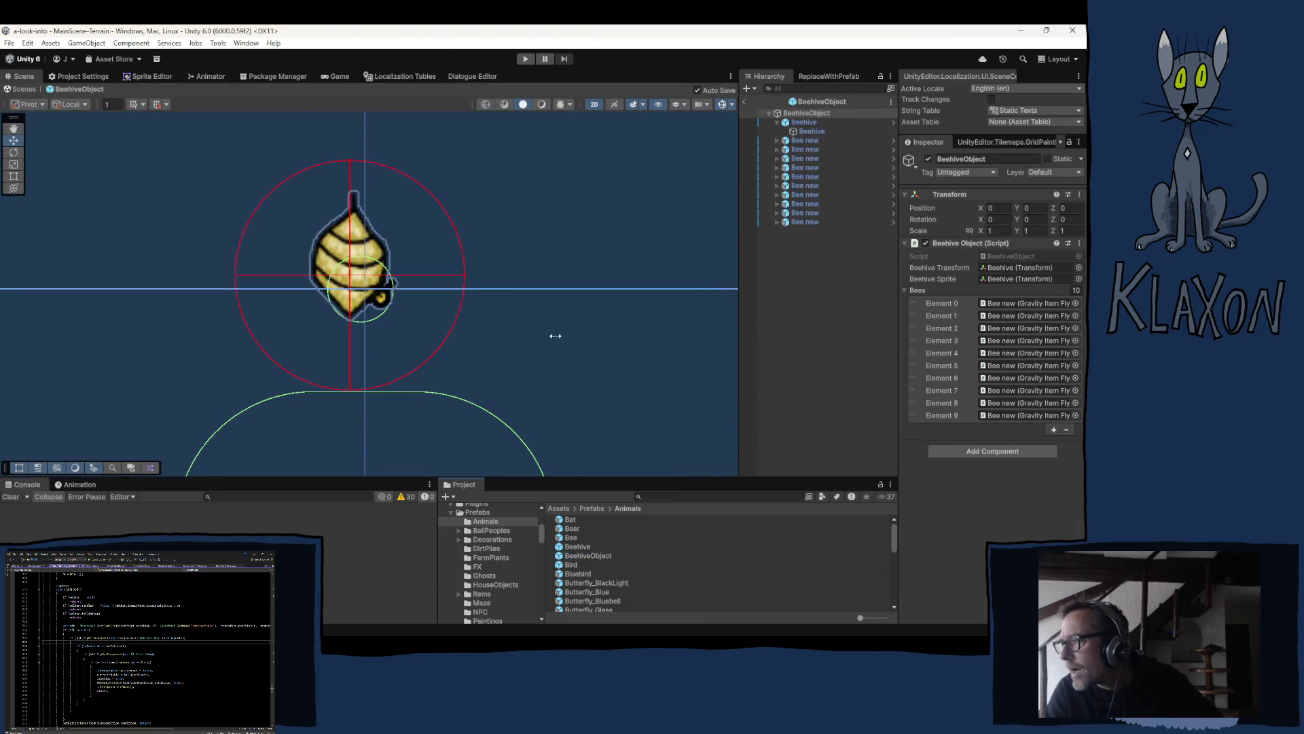
scroll(422, 356, down, 5)
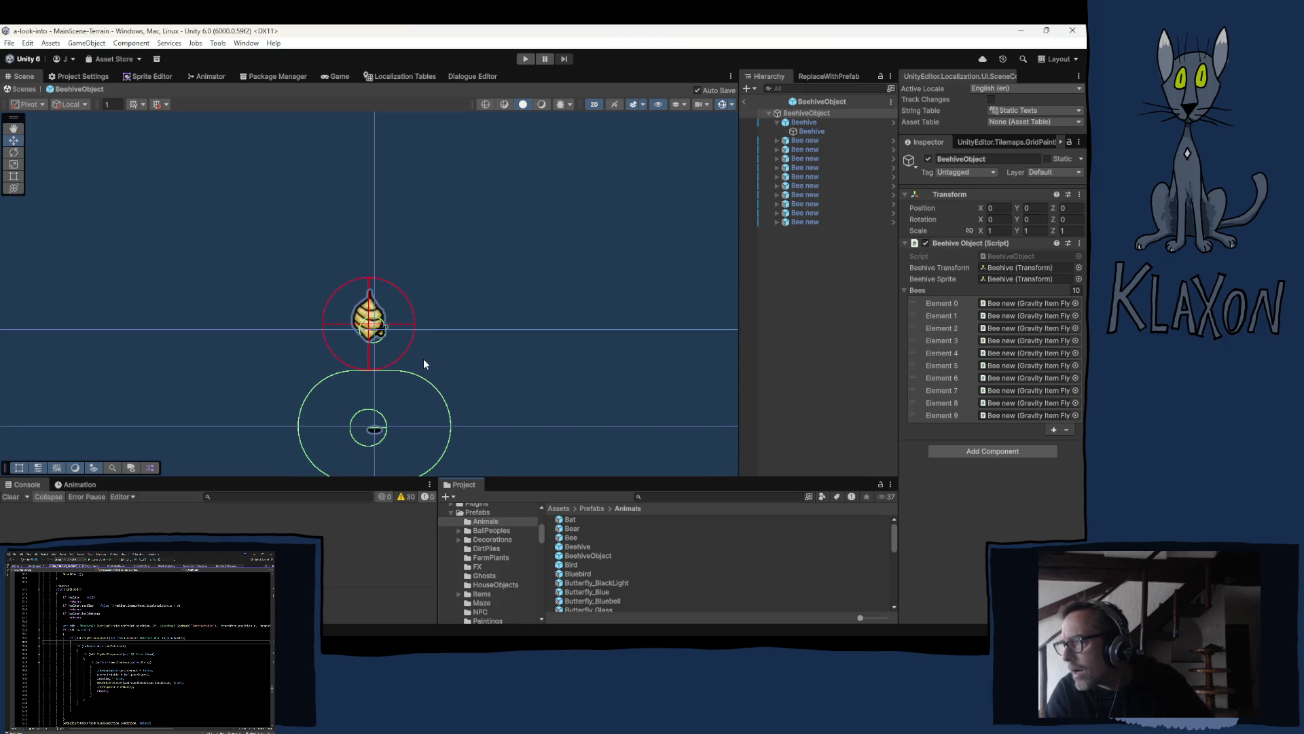
scroll(424, 358, down, 1)
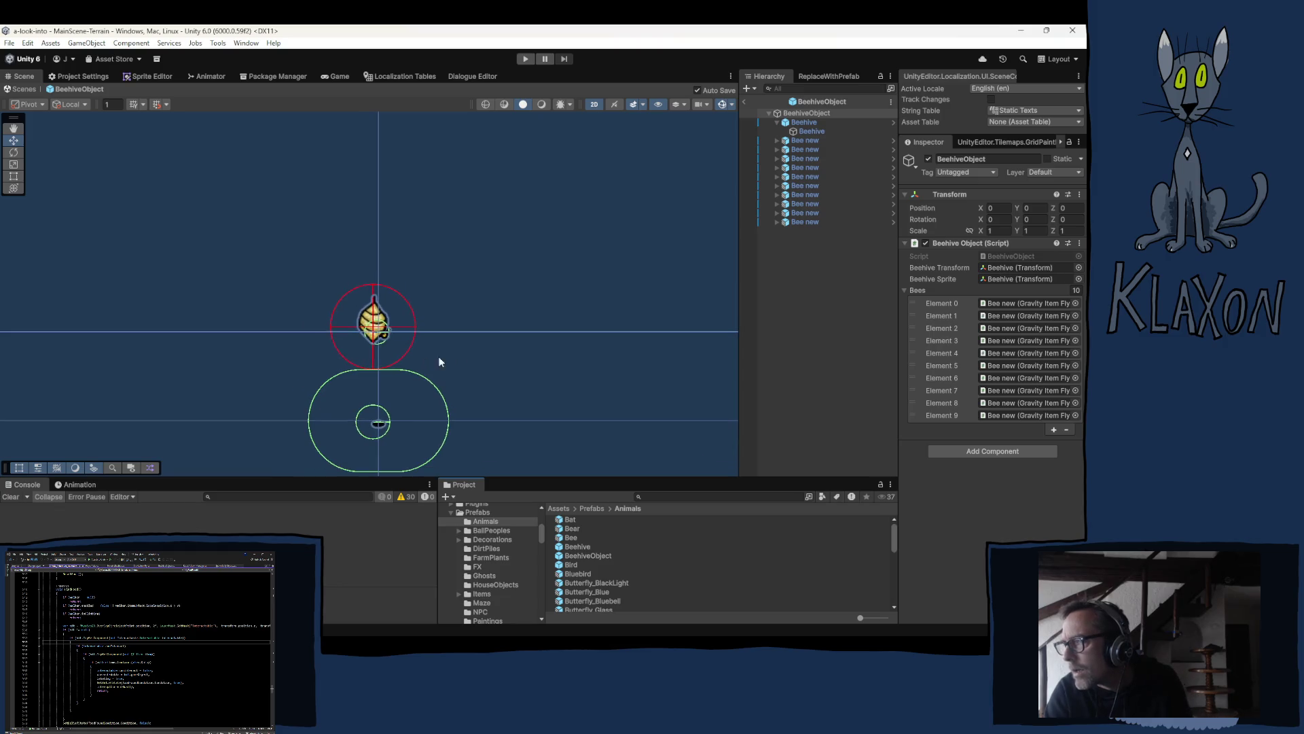
click(804, 124)
click(809, 131)
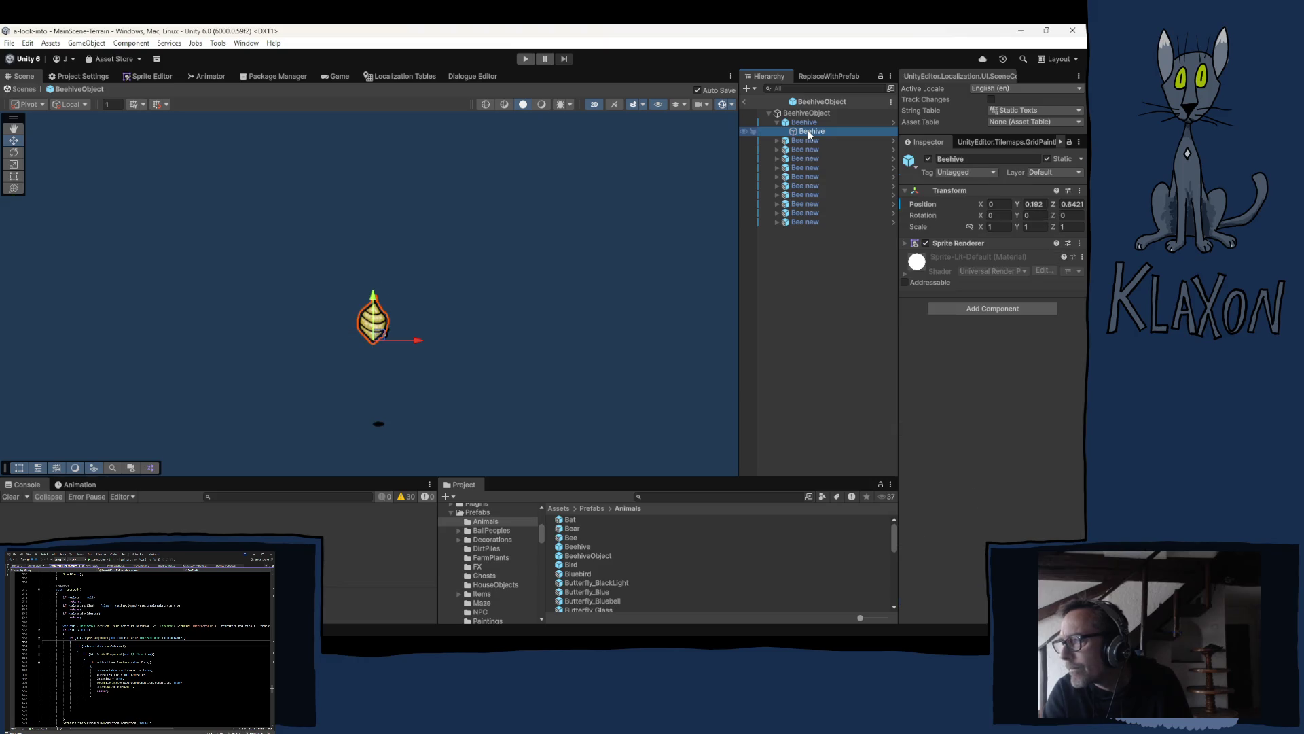
click(806, 140)
click(801, 149)
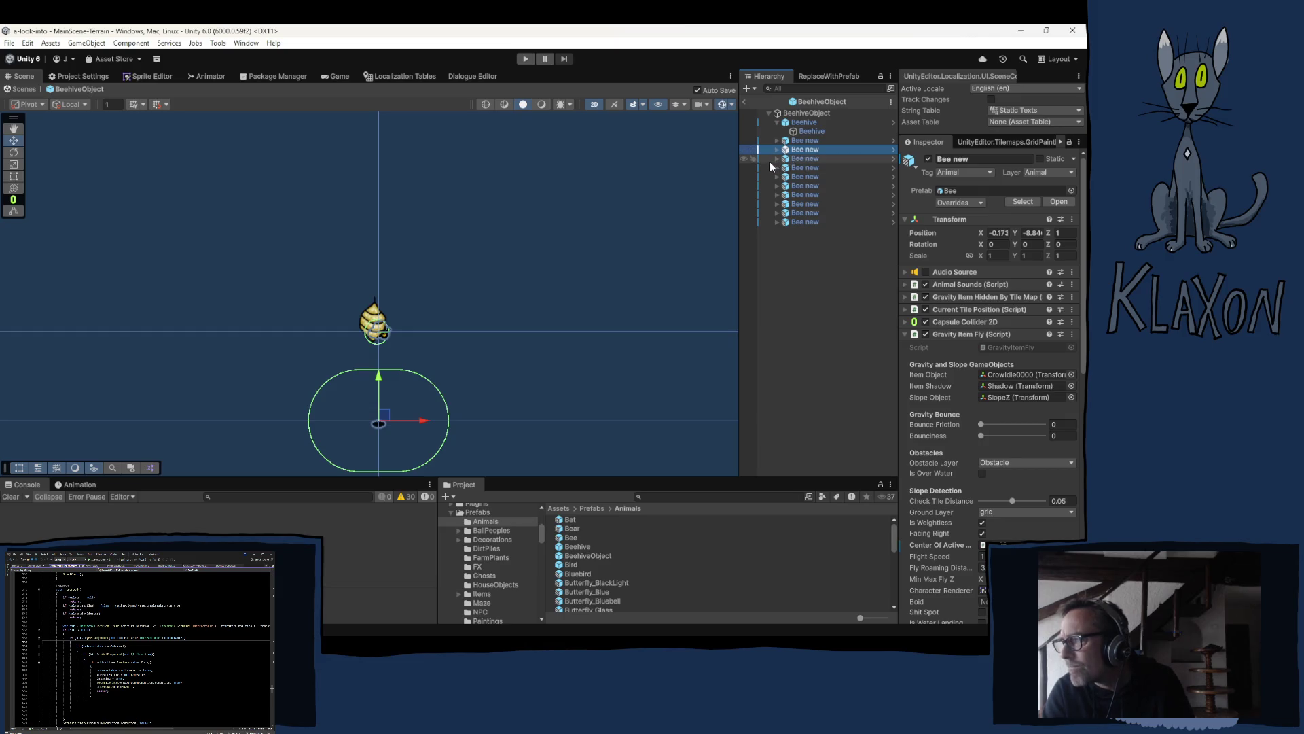
Step: Collapse the Beehive's children, deselect, and go back to the main scene
click(804, 122)
click(800, 114)
click(803, 122)
click(777, 122)
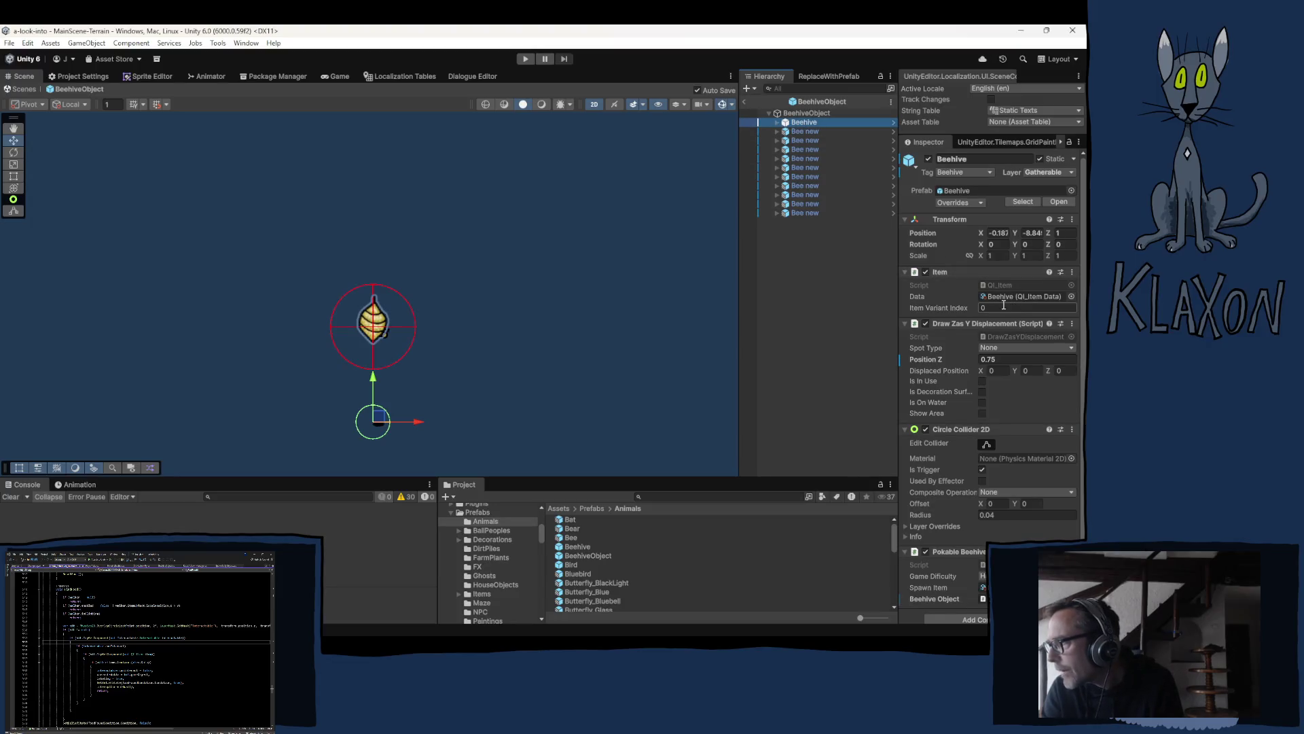
mouse_move(747, 161)
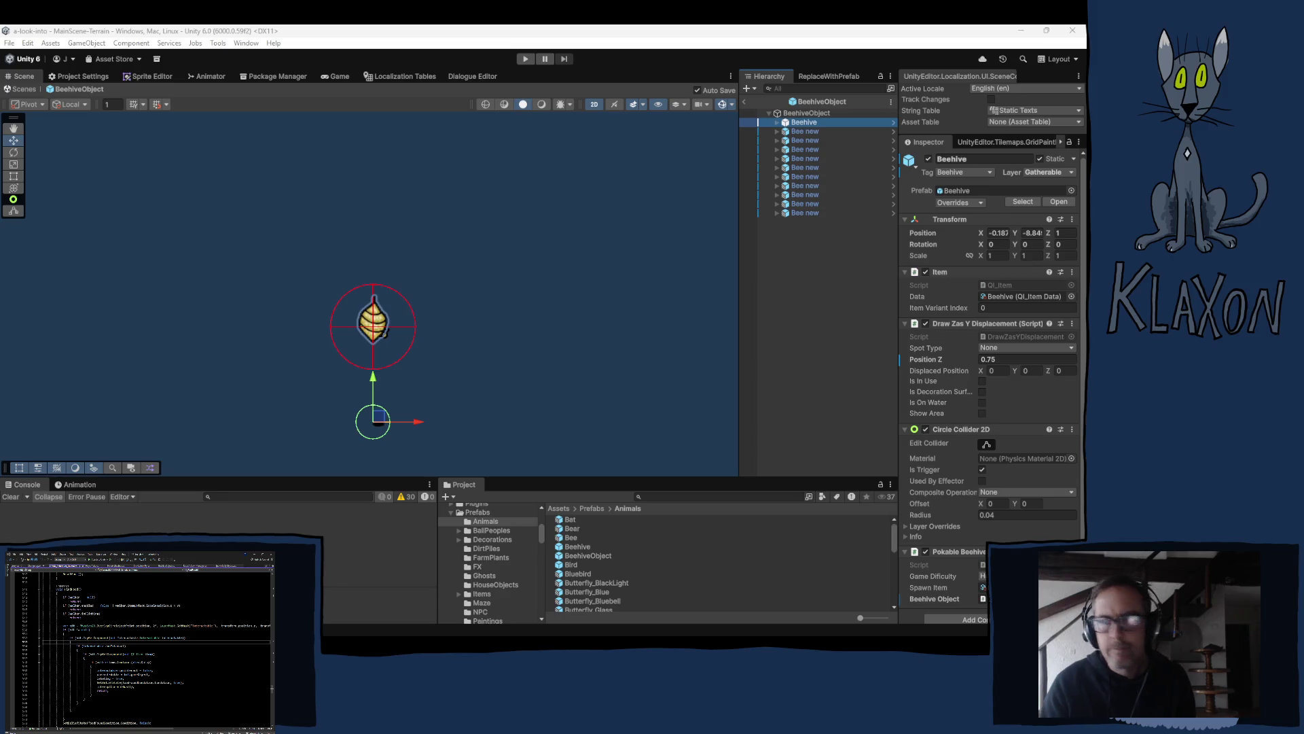
click(788, 269)
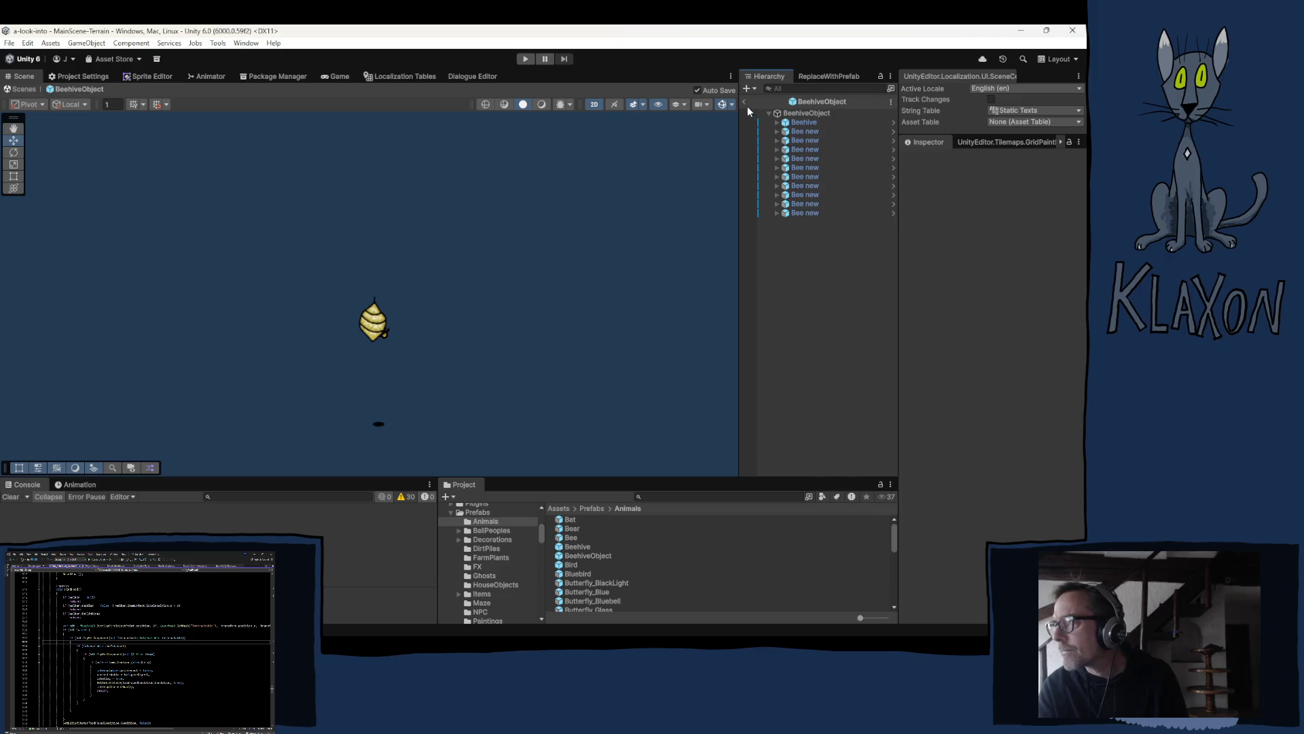
click(744, 102)
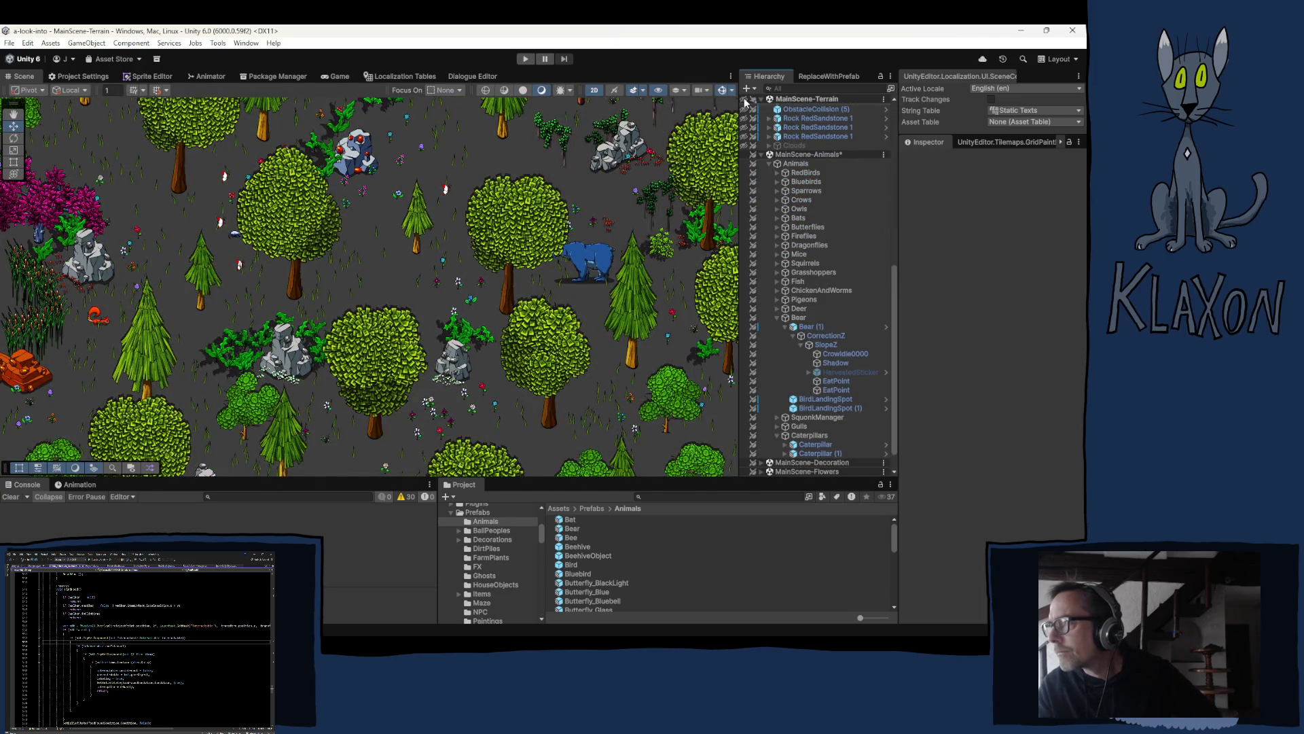
Step: Show the terrain again and review Bear (1)'s Max Home Distance and Head Time Range values
click(745, 100)
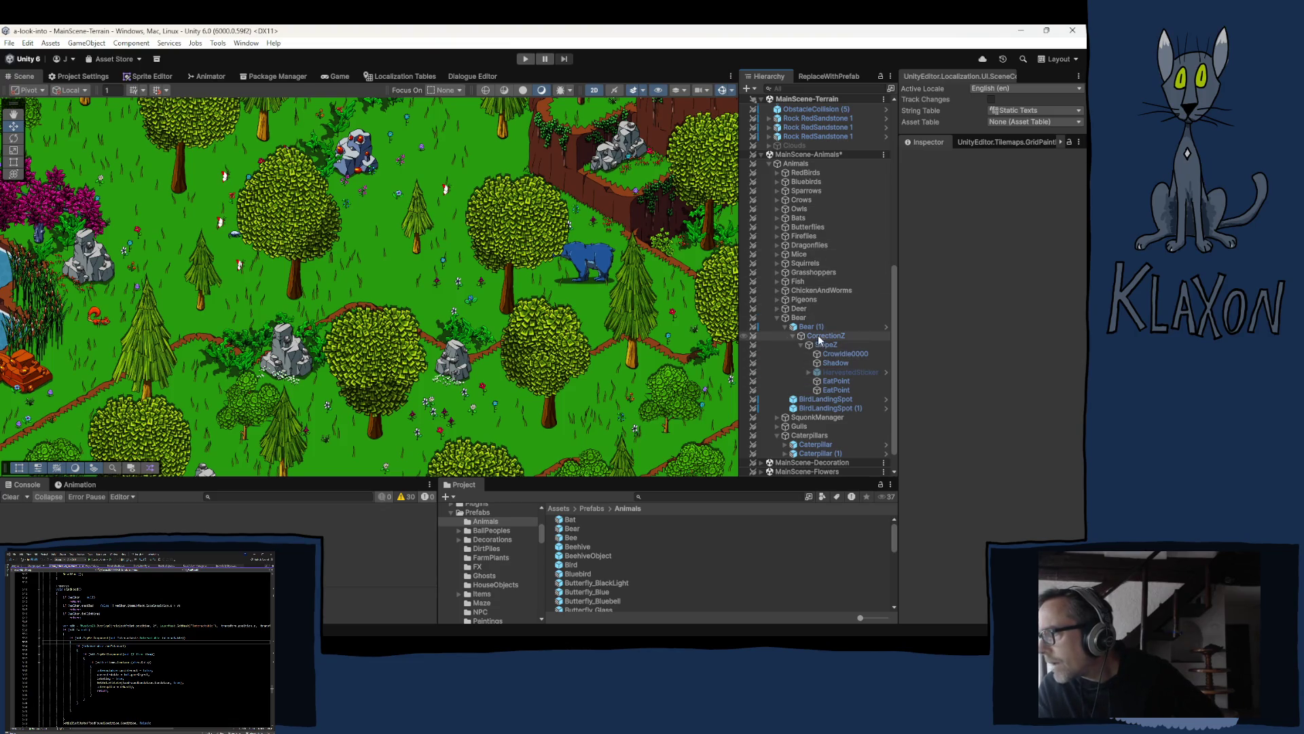
click(805, 327)
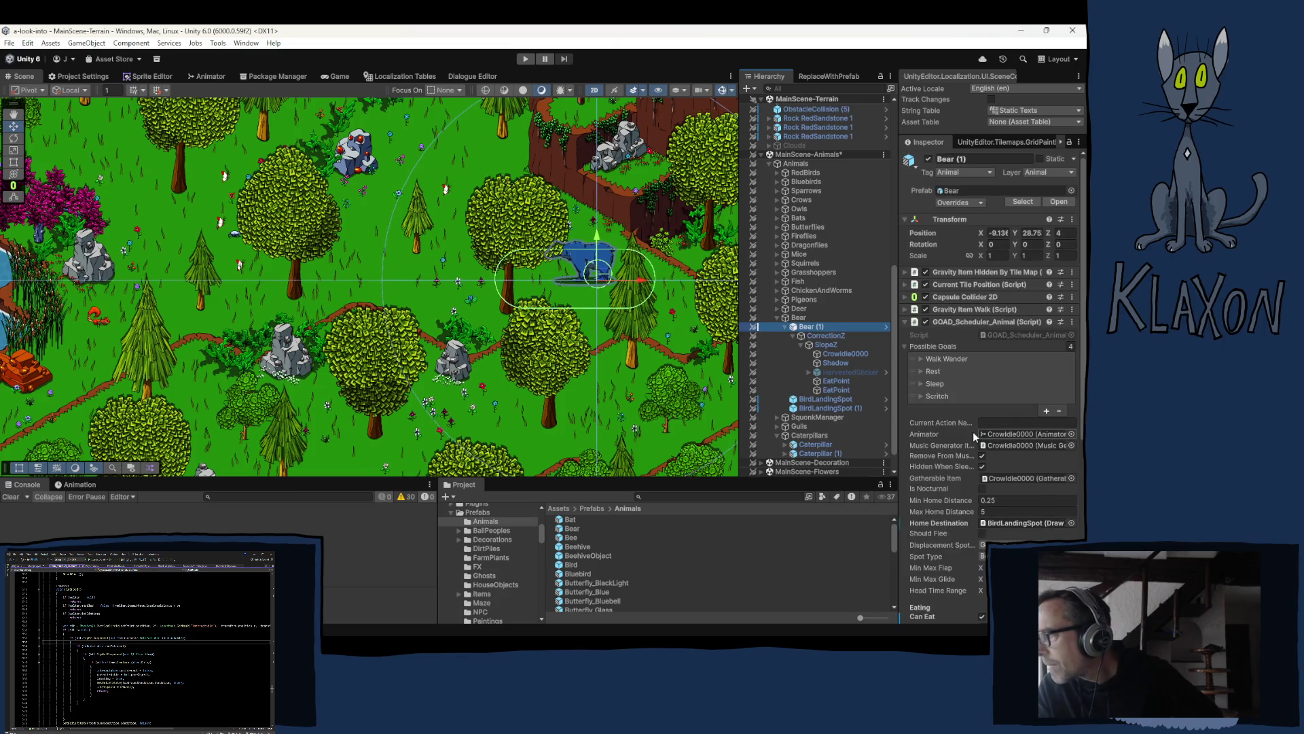
scroll(972, 434, down, 3)
click(976, 422)
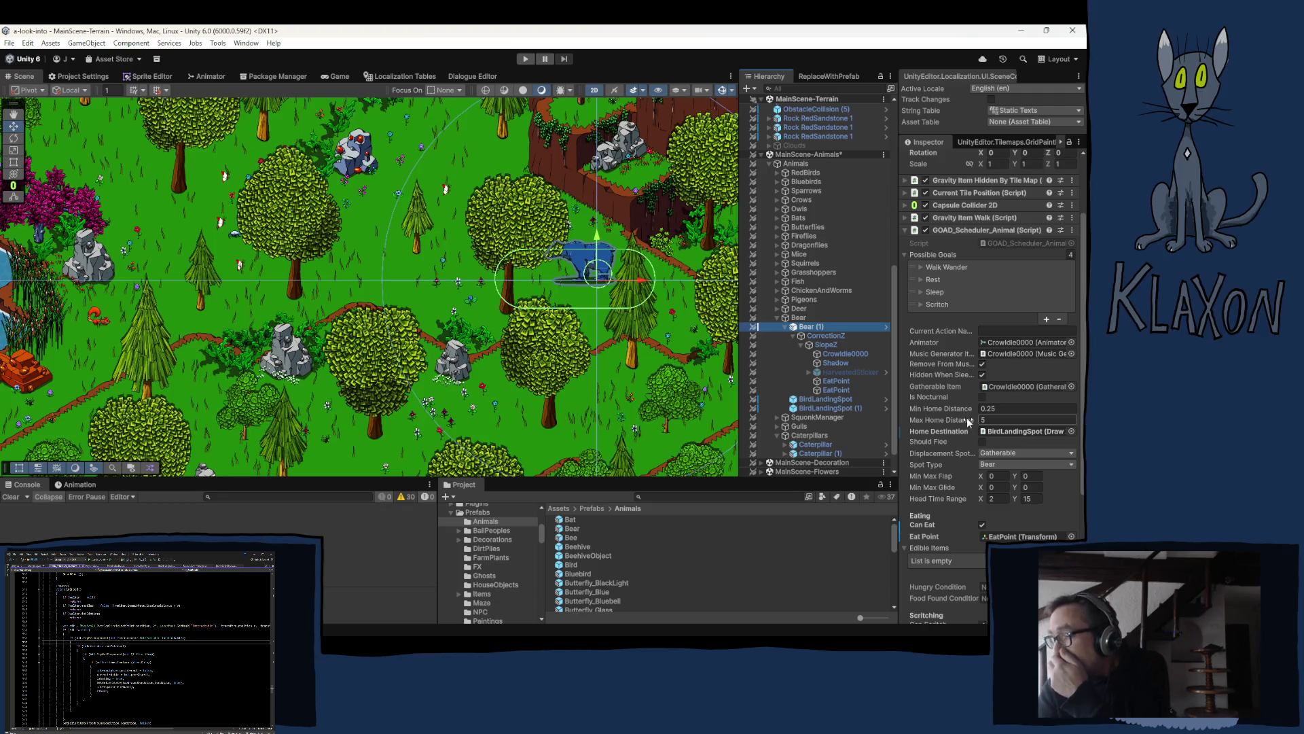
click(990, 500)
key(Return)
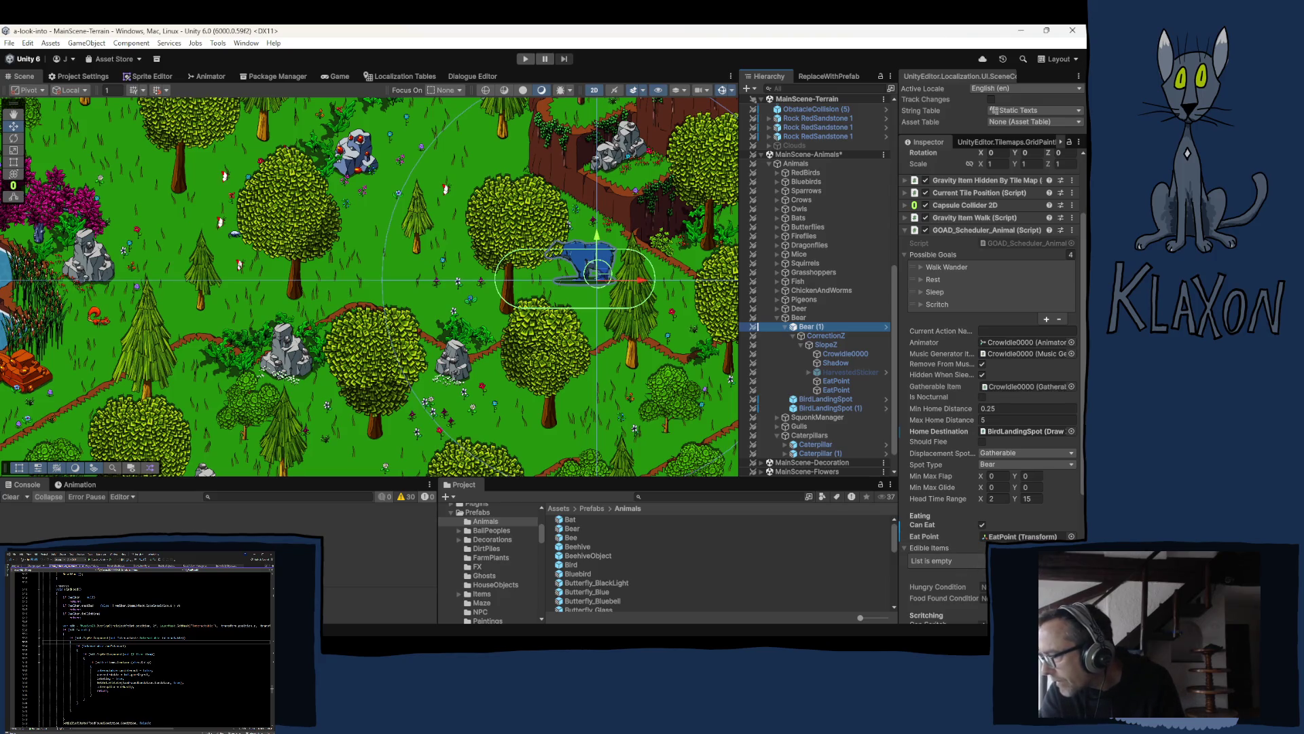
Step: Add a Beehive entry to Bear (1)'s Edible Items, comparing with the Caterpillar
click(1047, 573)
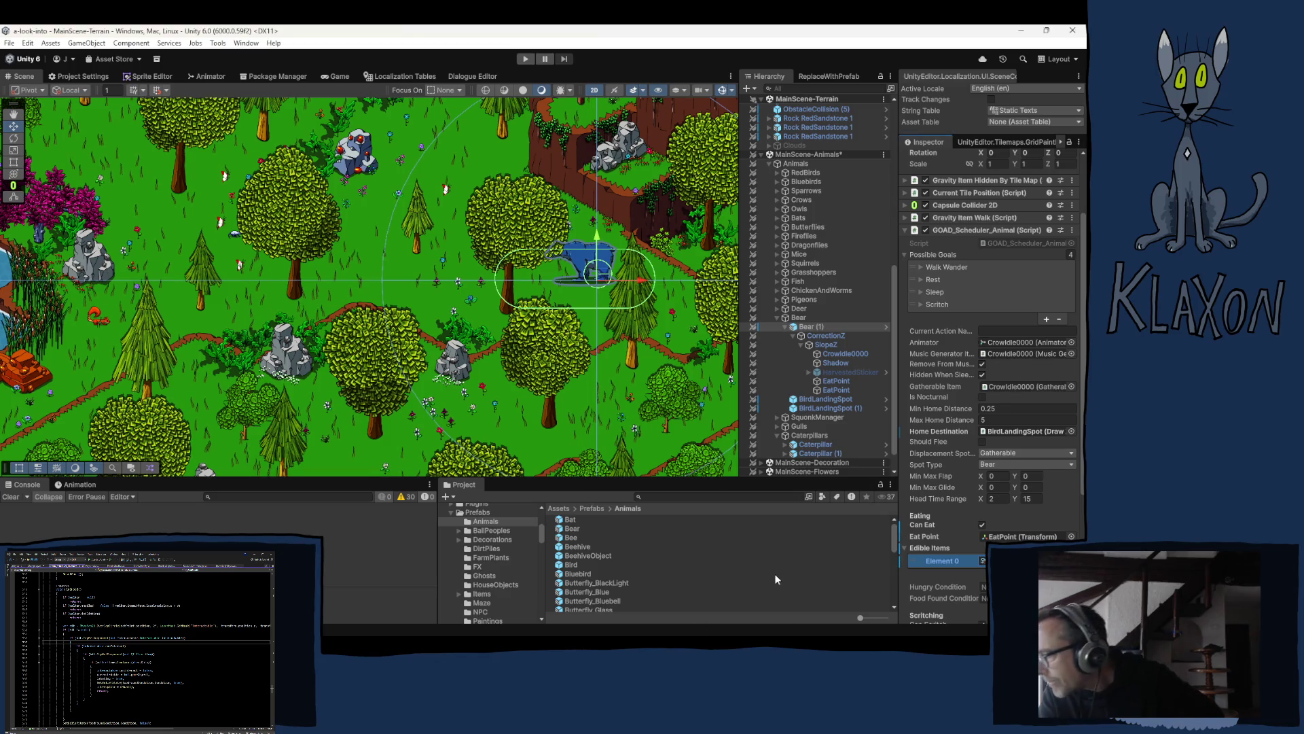
scroll(958, 510, down, 2)
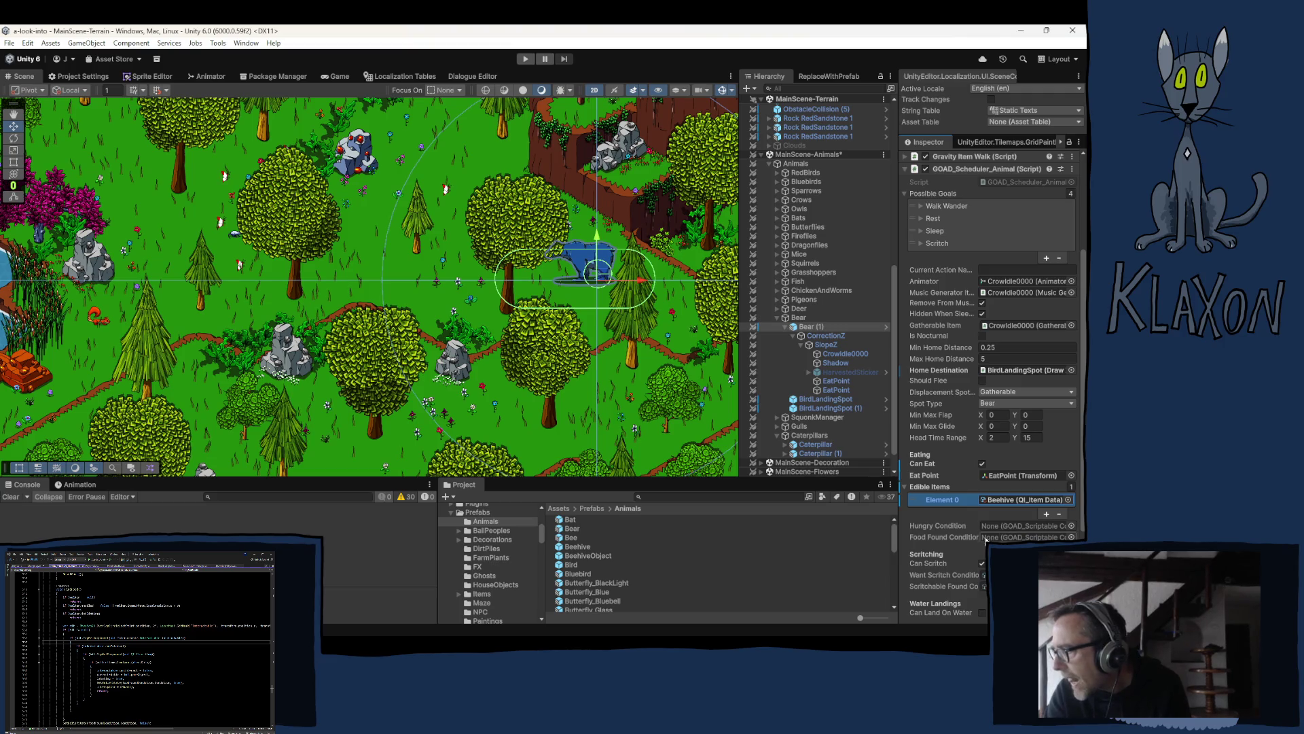
click(808, 446)
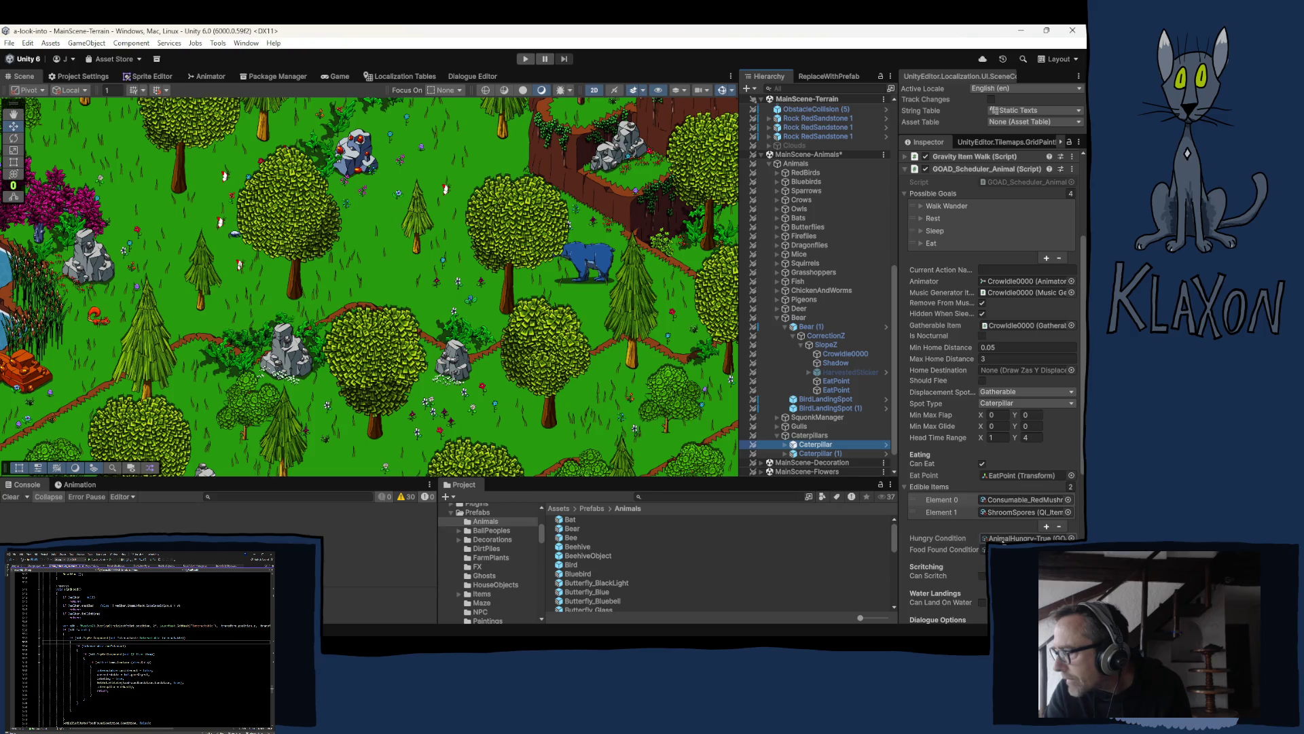
Step: Assign AnimalHungry-True to Hungry Condition and FoodFound-True to Food Found Condition on Bear (1)
click(1006, 538)
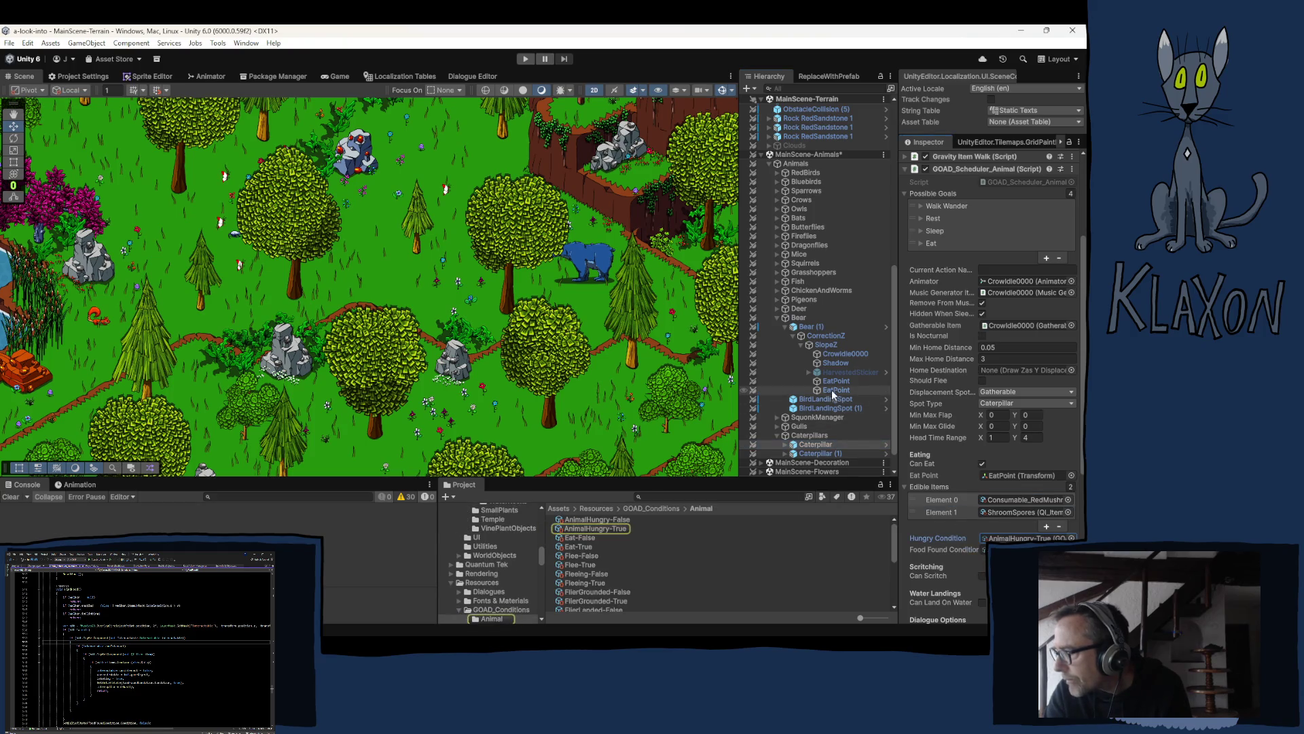
click(812, 329)
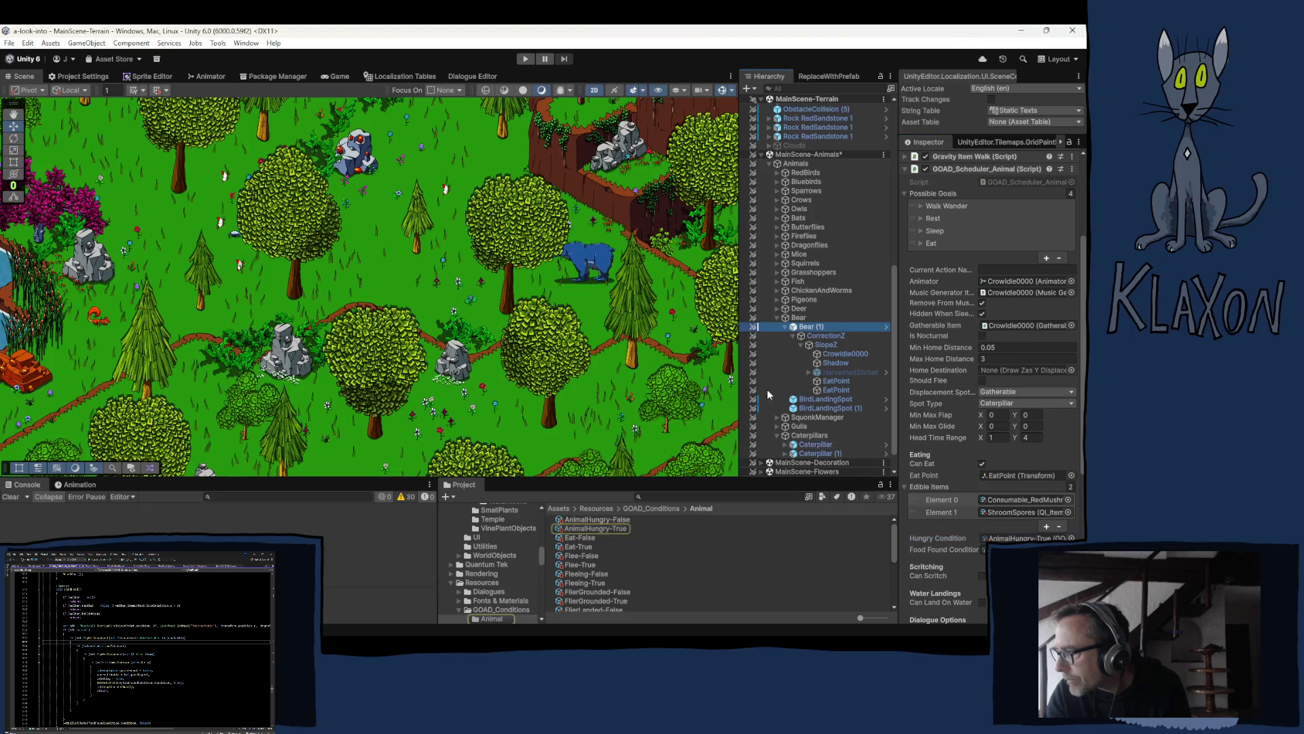
mouse_move(585, 528)
mouse_down()
mouse_move(966, 545)
mouse_move(994, 530)
mouse_up()
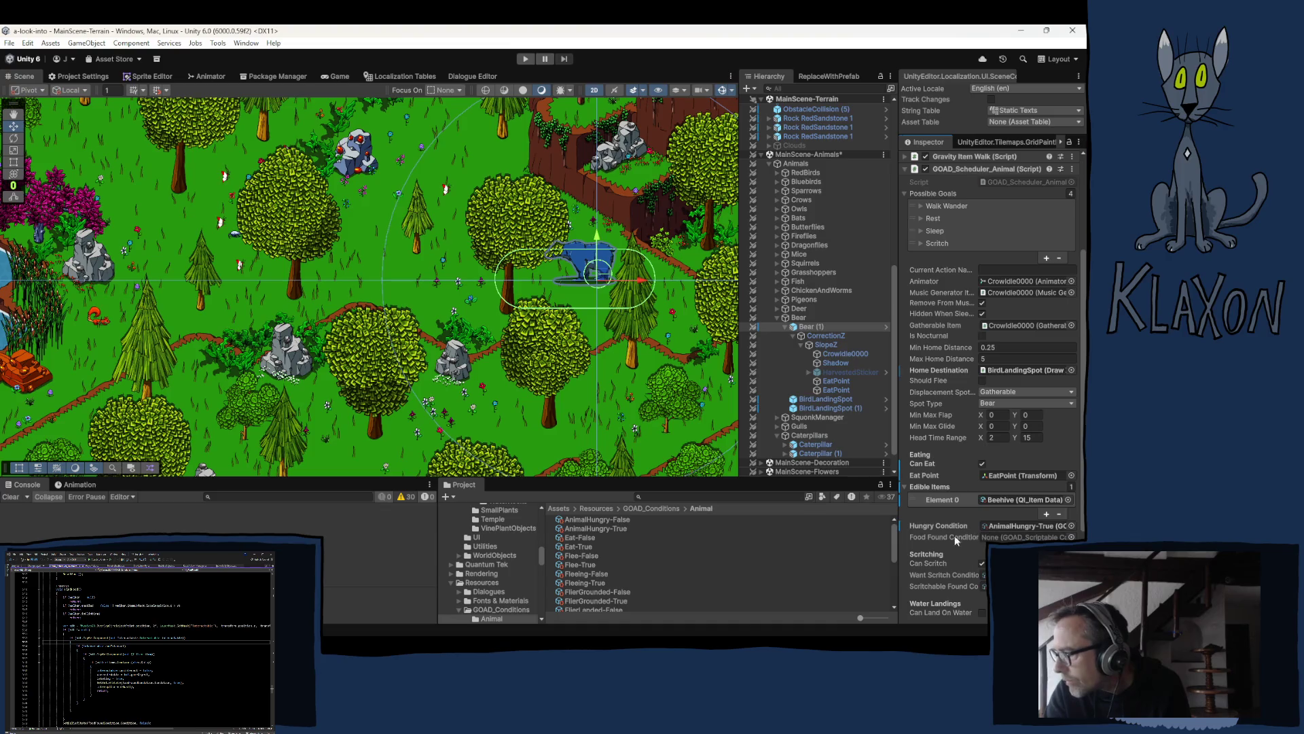
scroll(637, 586, down, 2)
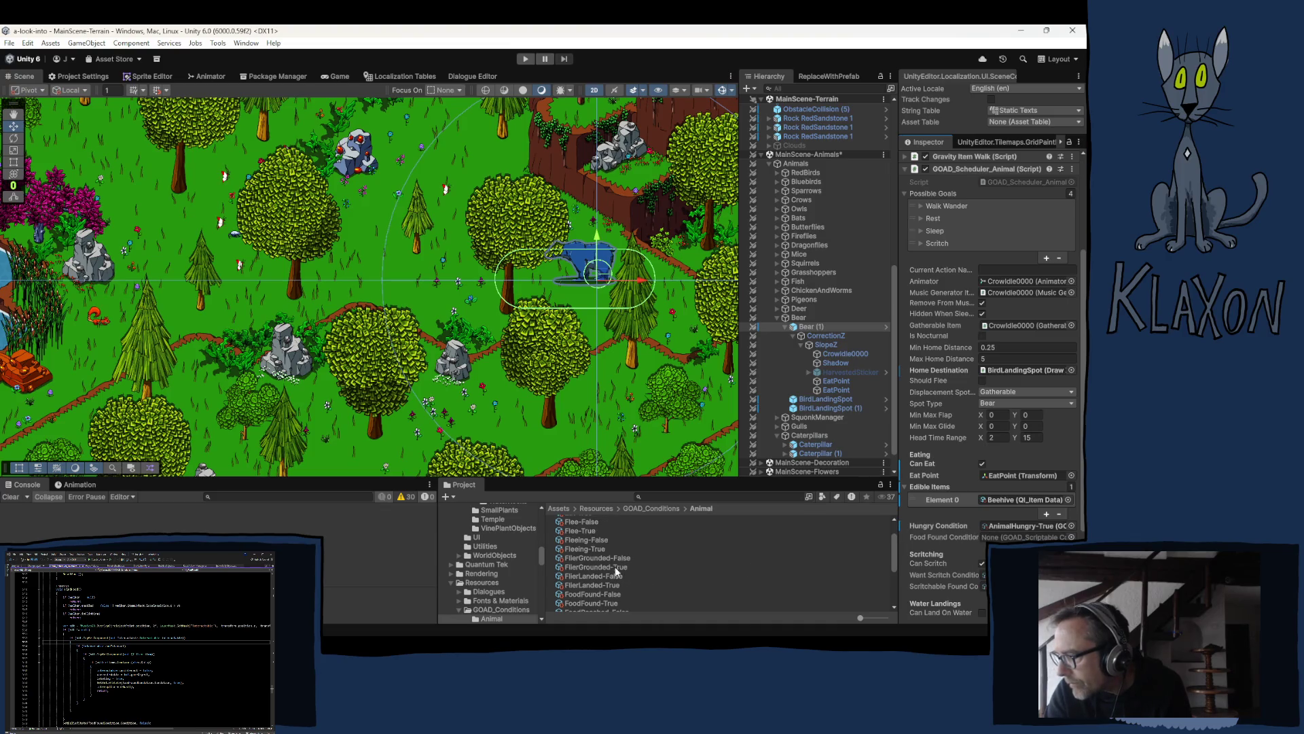
drag(595, 605, 992, 536)
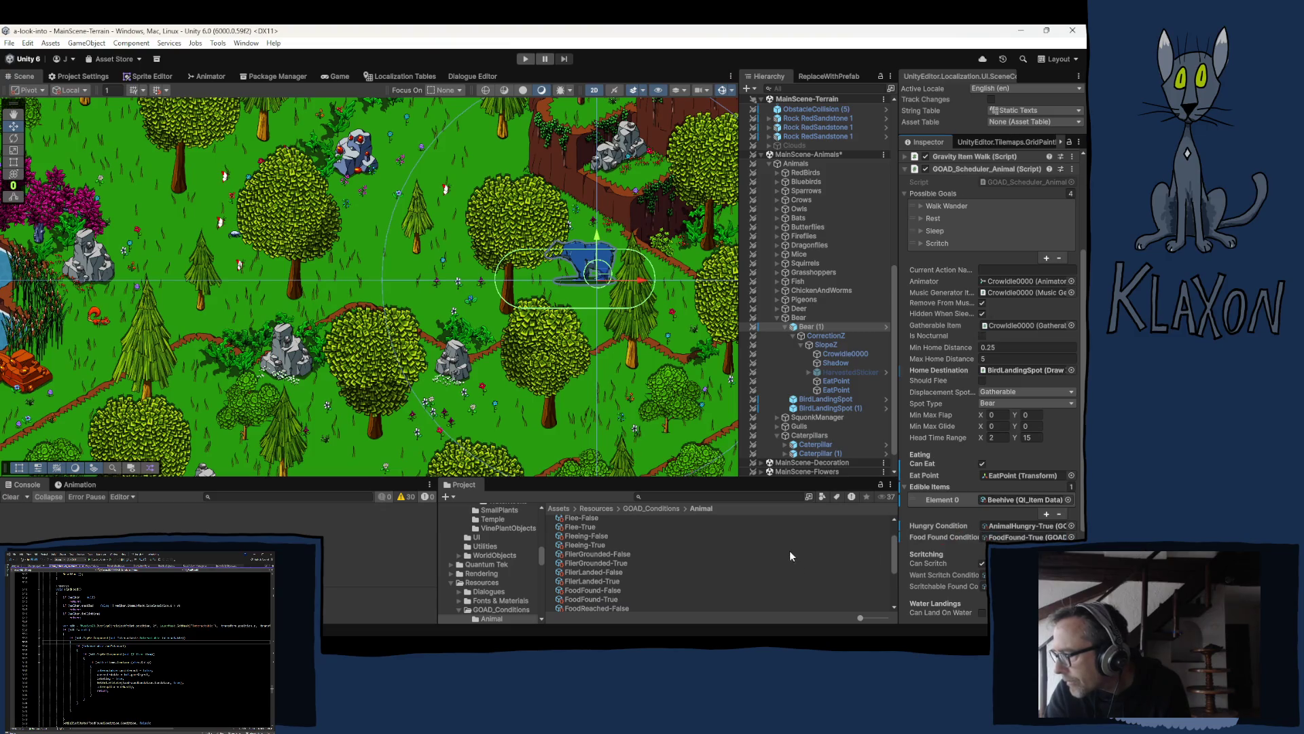
click(815, 445)
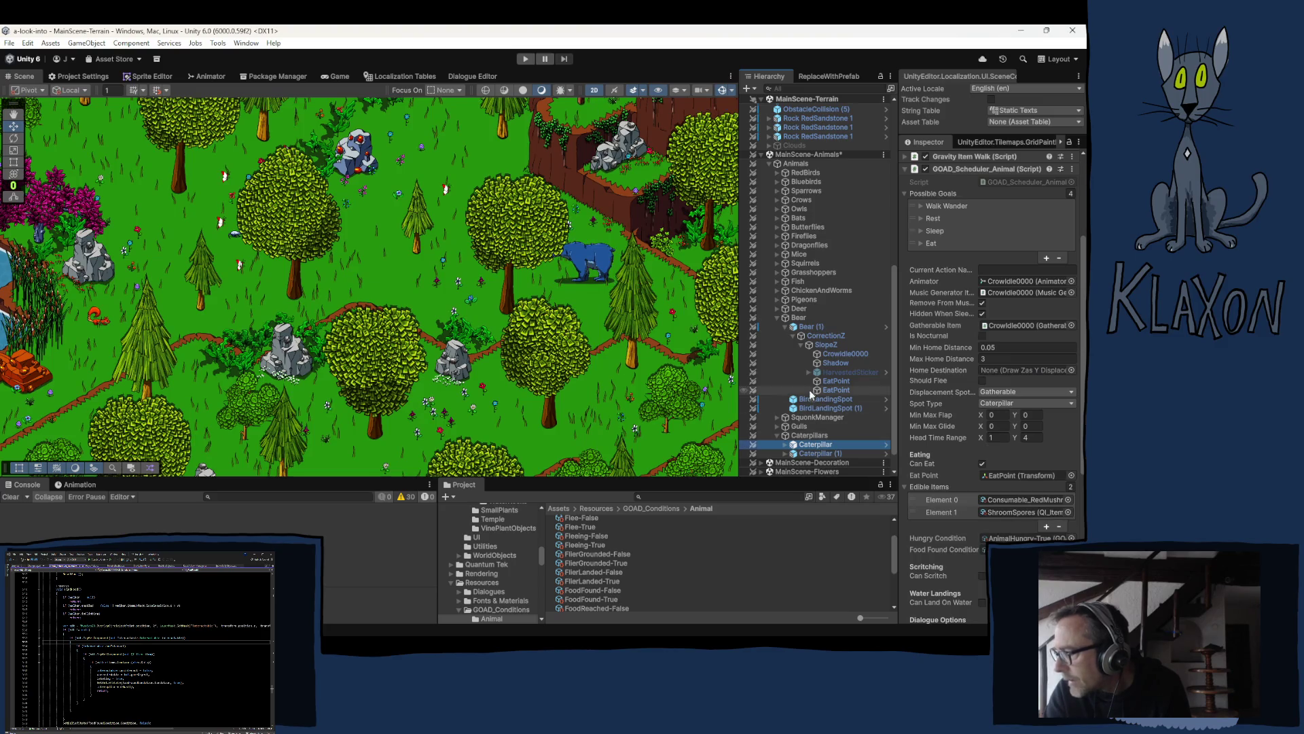
click(813, 328)
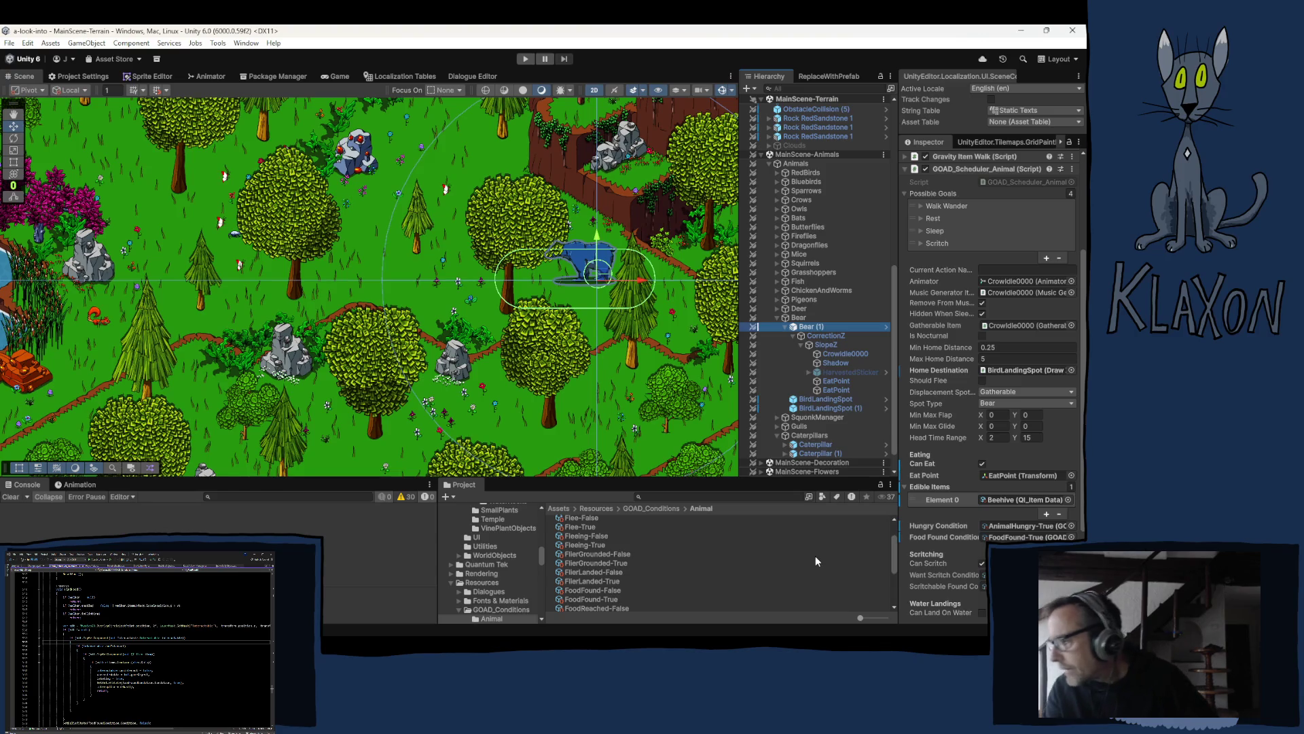
Step: Collapse Bear (1)'s Edible Items list and scroll to the Eating settings
click(940, 504)
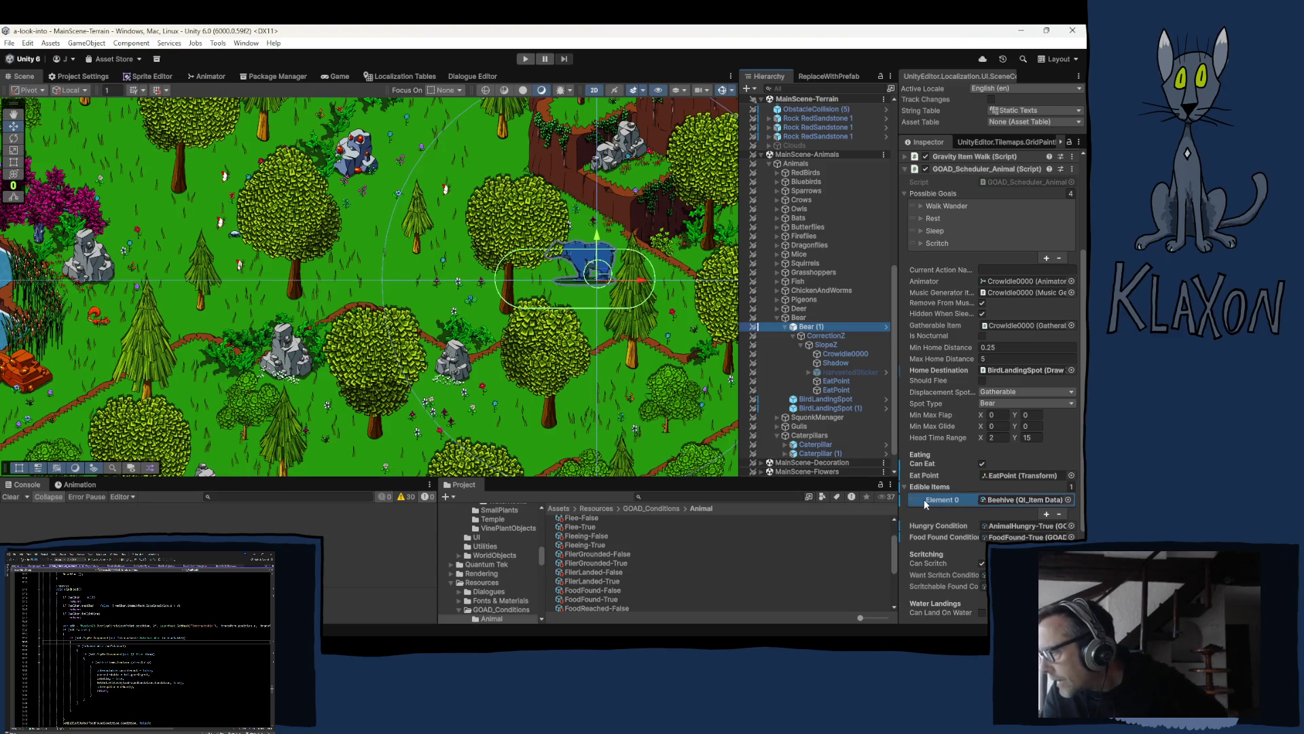
click(904, 486)
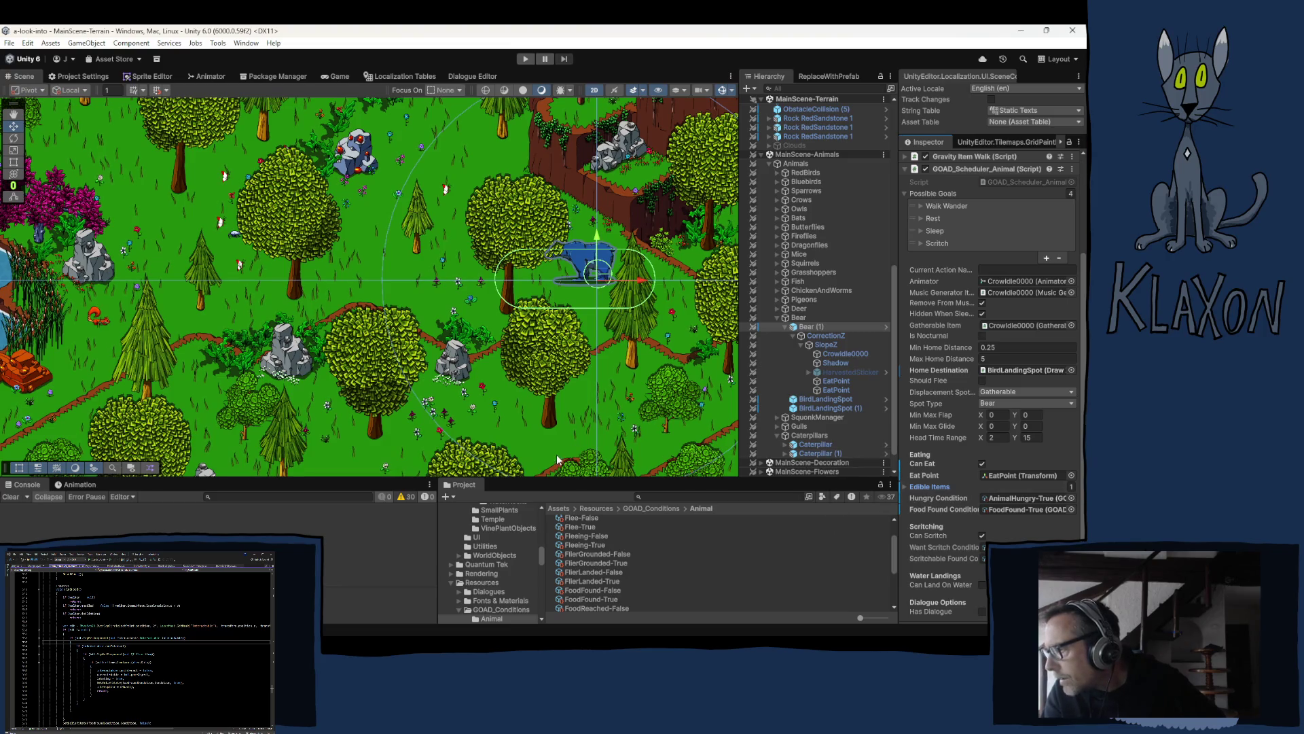
scroll(597, 394, down, 2)
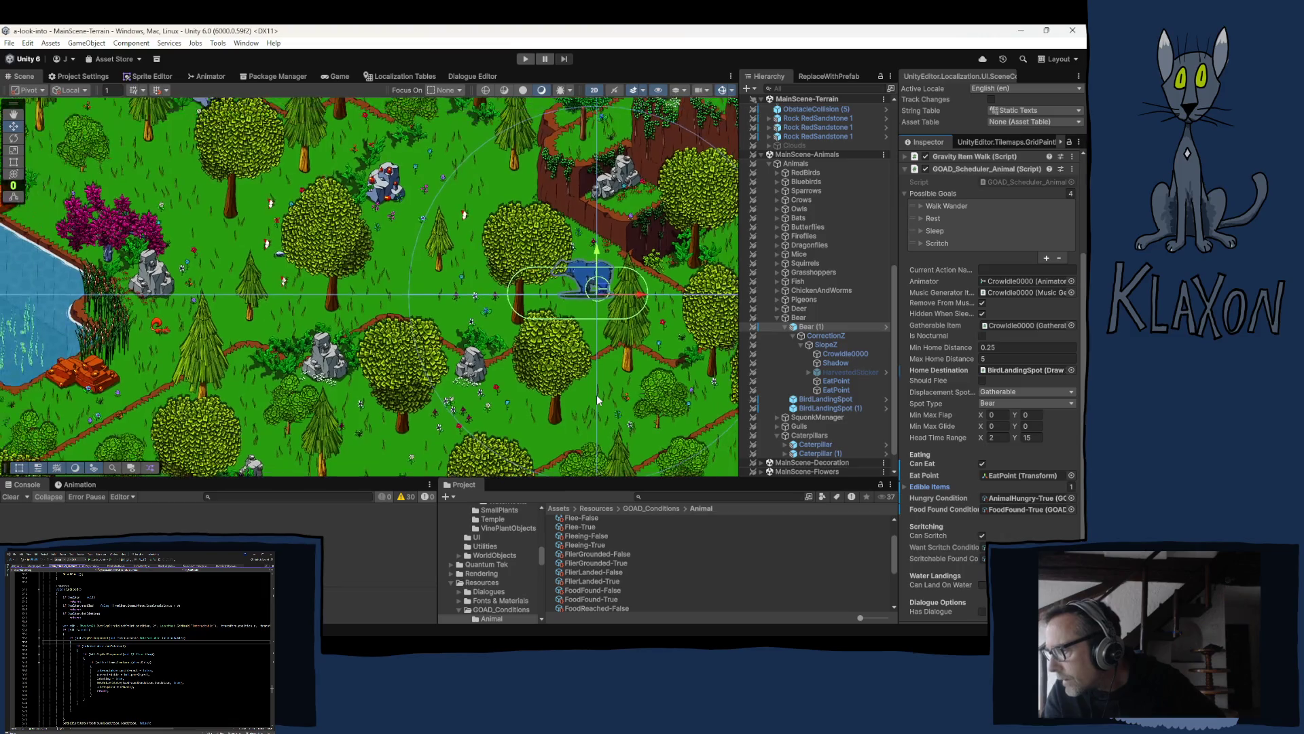
scroll(489, 406, up, 3)
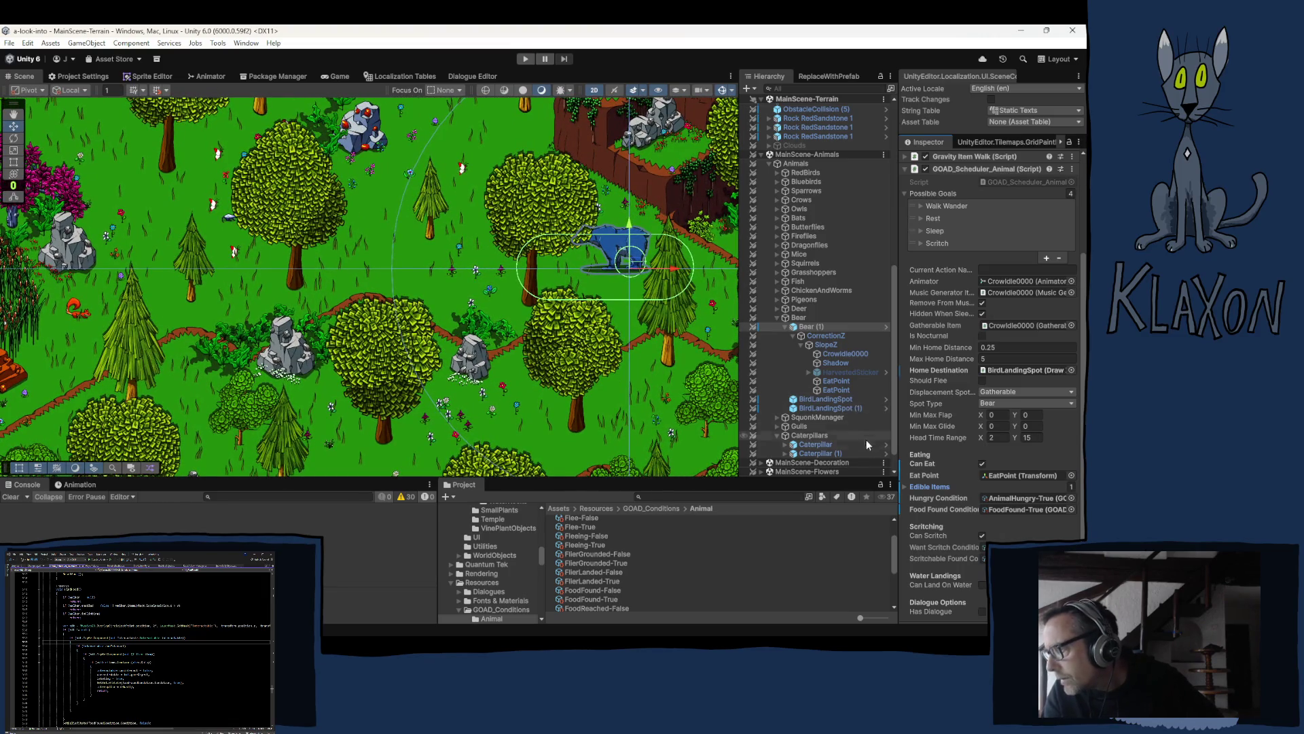
scroll(977, 464, down, 3)
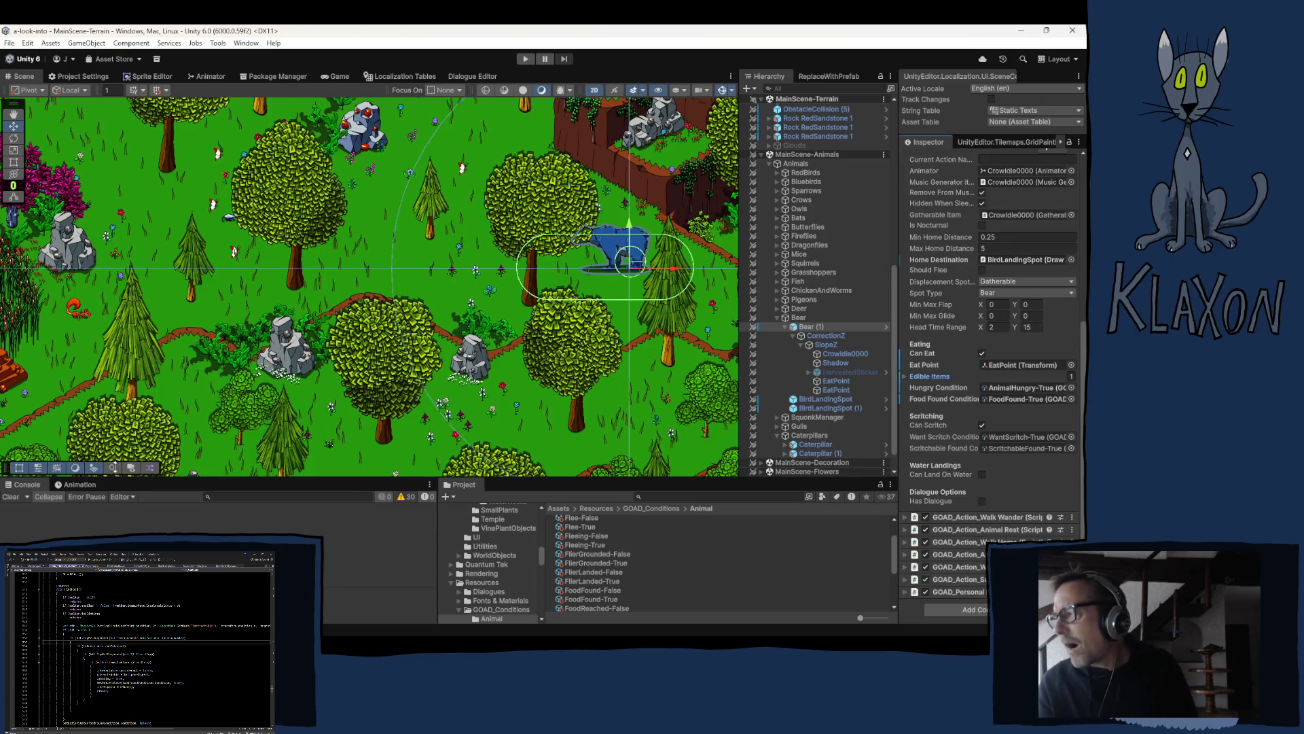
right_click(925, 354)
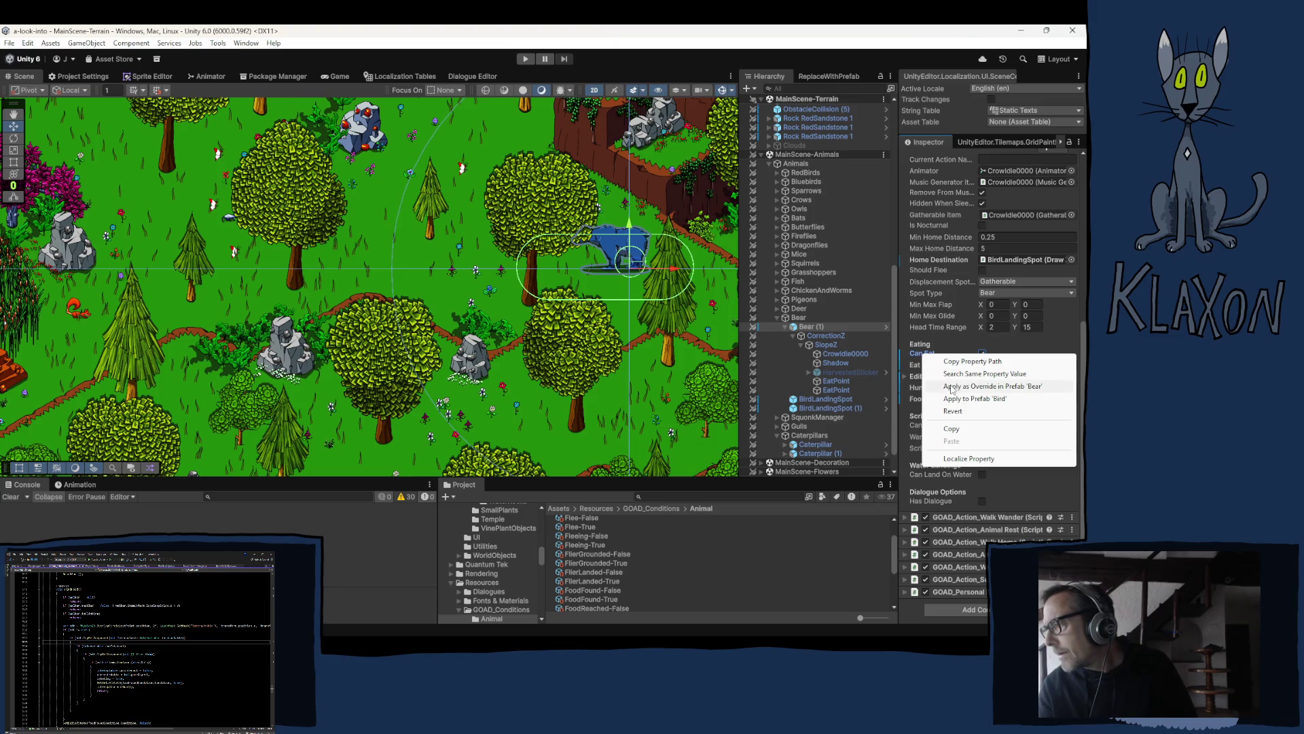
Step: Apply Can Eat, Eat Point and Edible Items as overrides to the Bear prefab
click(951, 387)
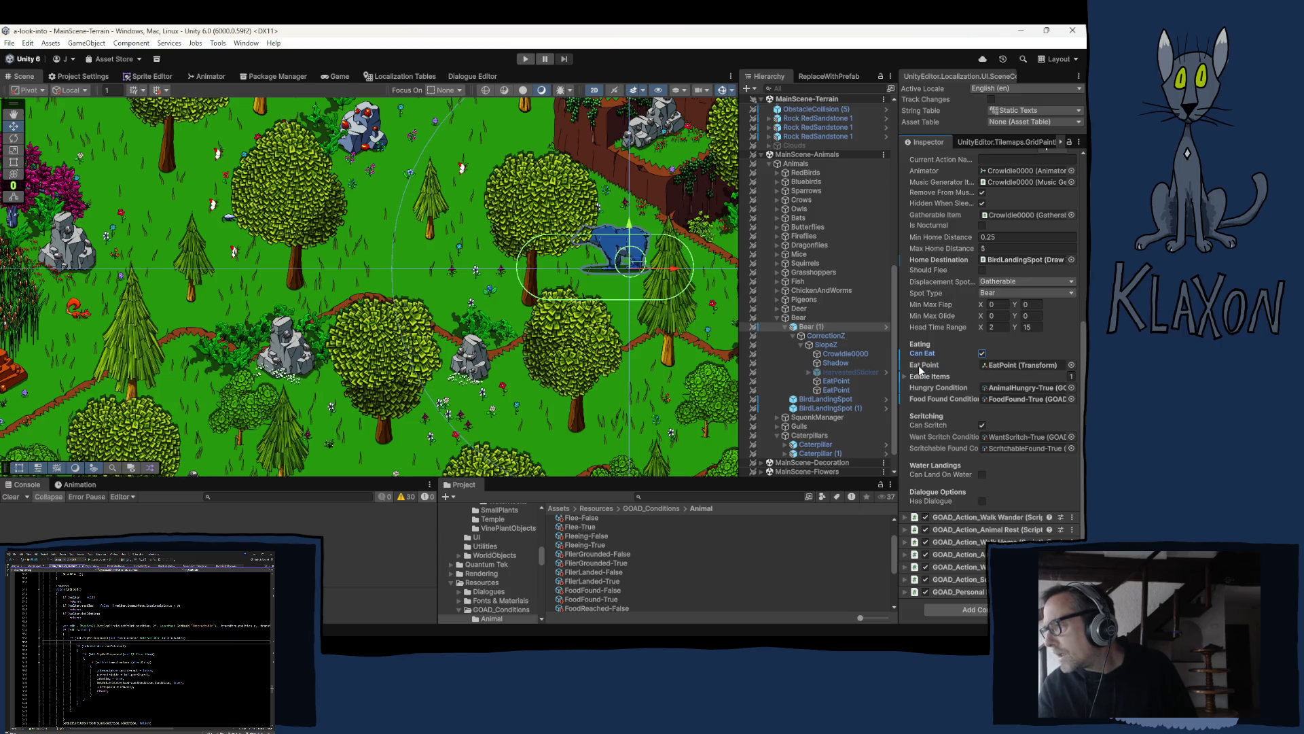
right_click(917, 369)
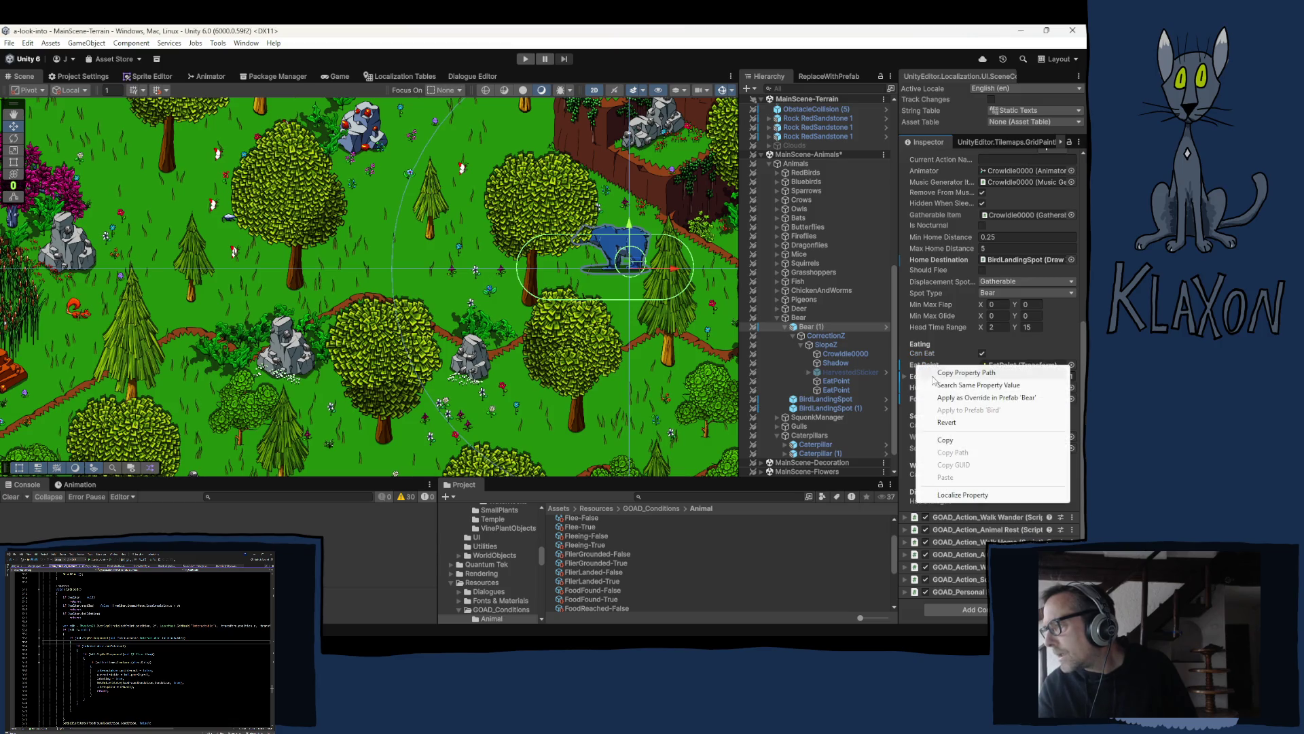
click(972, 399)
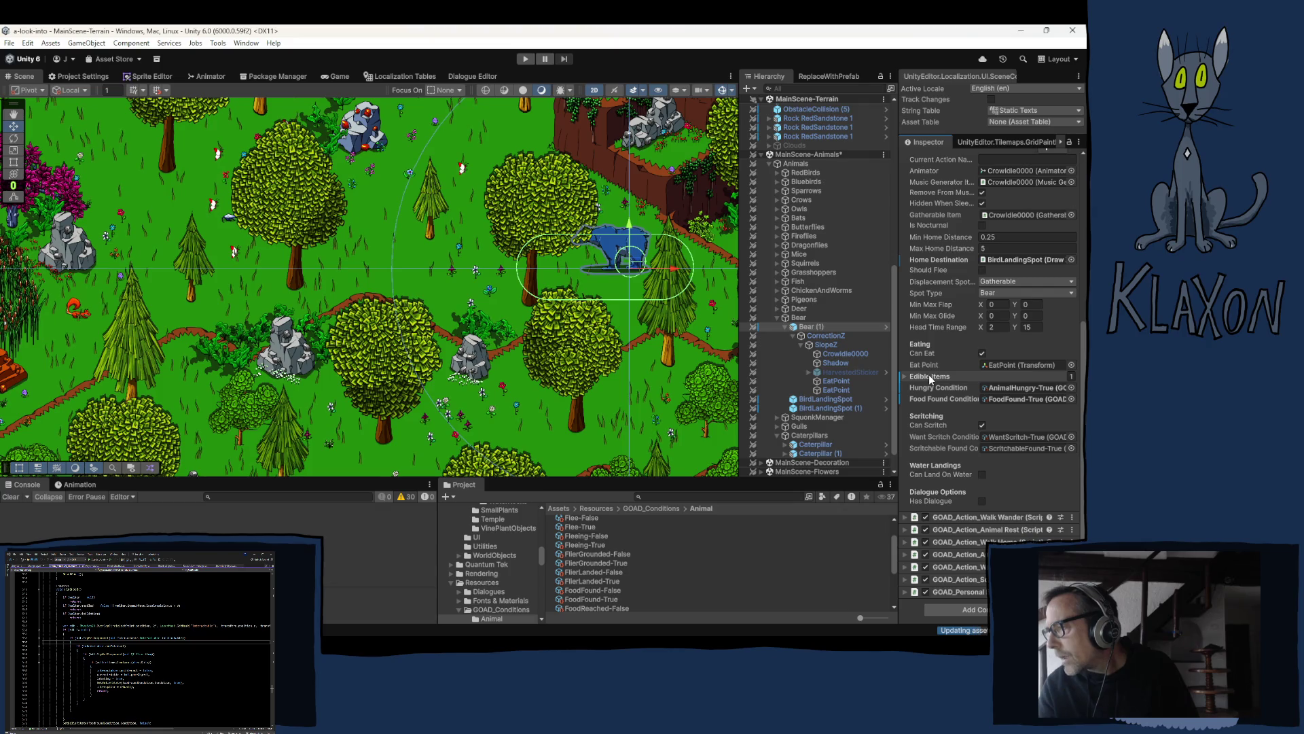
right_click(933, 378)
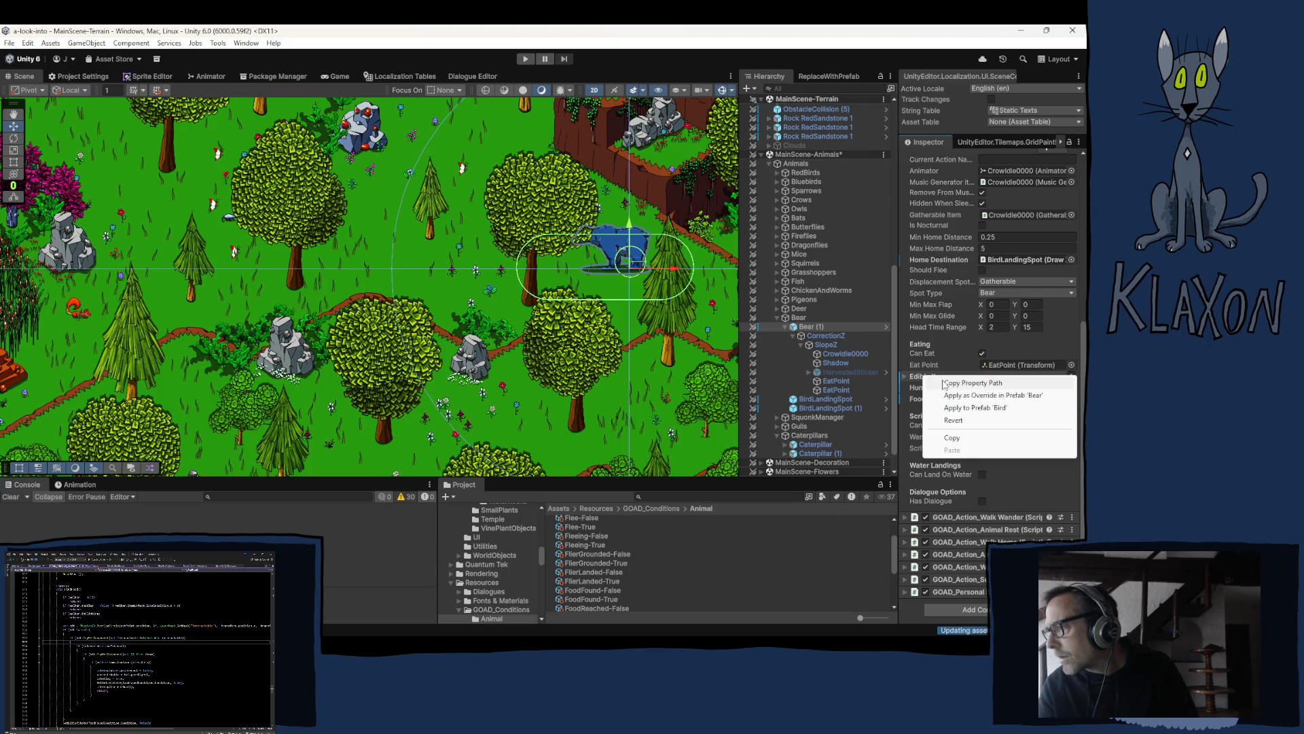
click(979, 395)
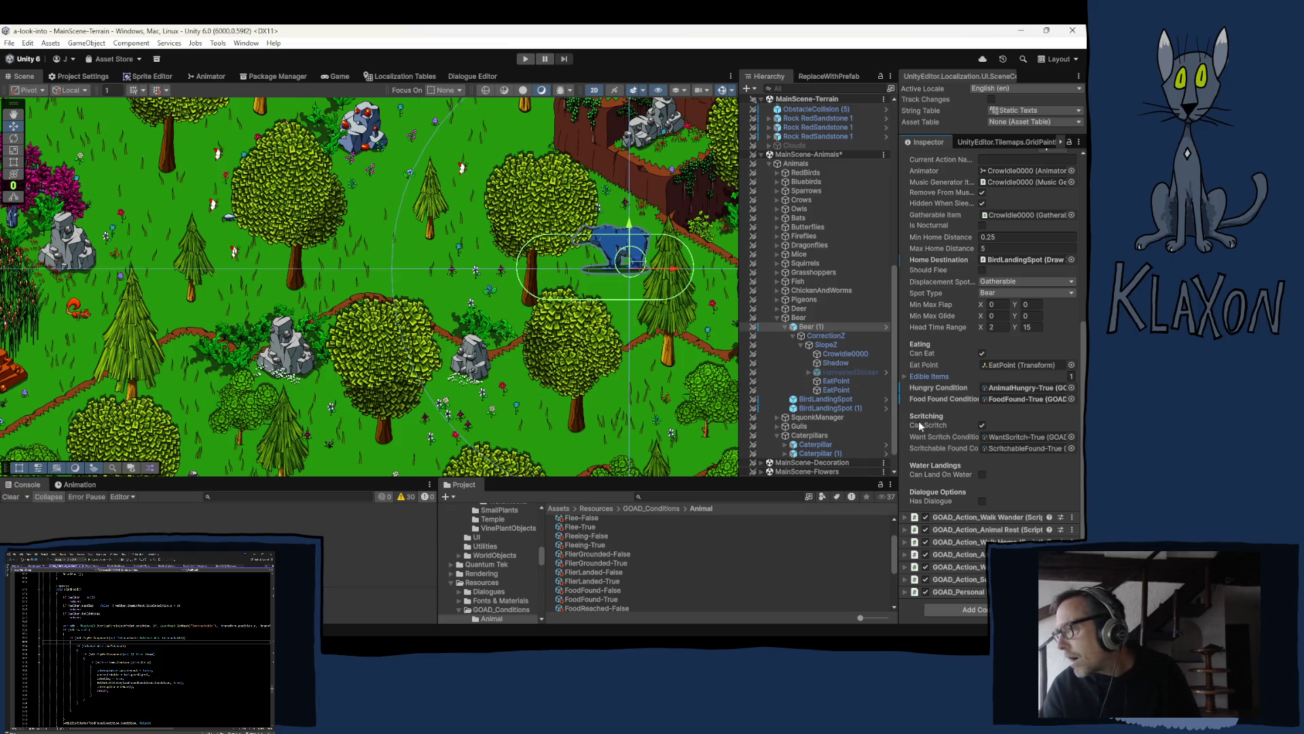
Step: Apply Hungry Condition and Food Found Condition to the Bear prefab, then deselect the bear
right_click(924, 385)
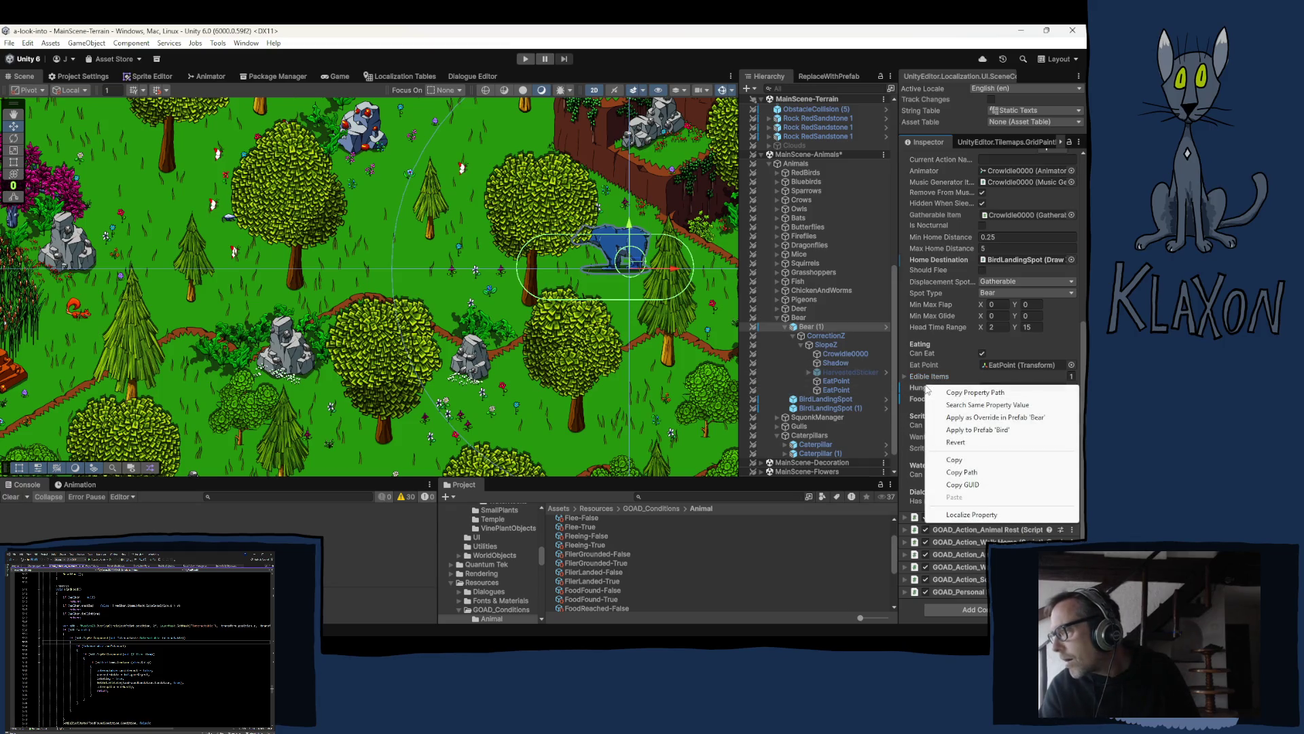
click(977, 417)
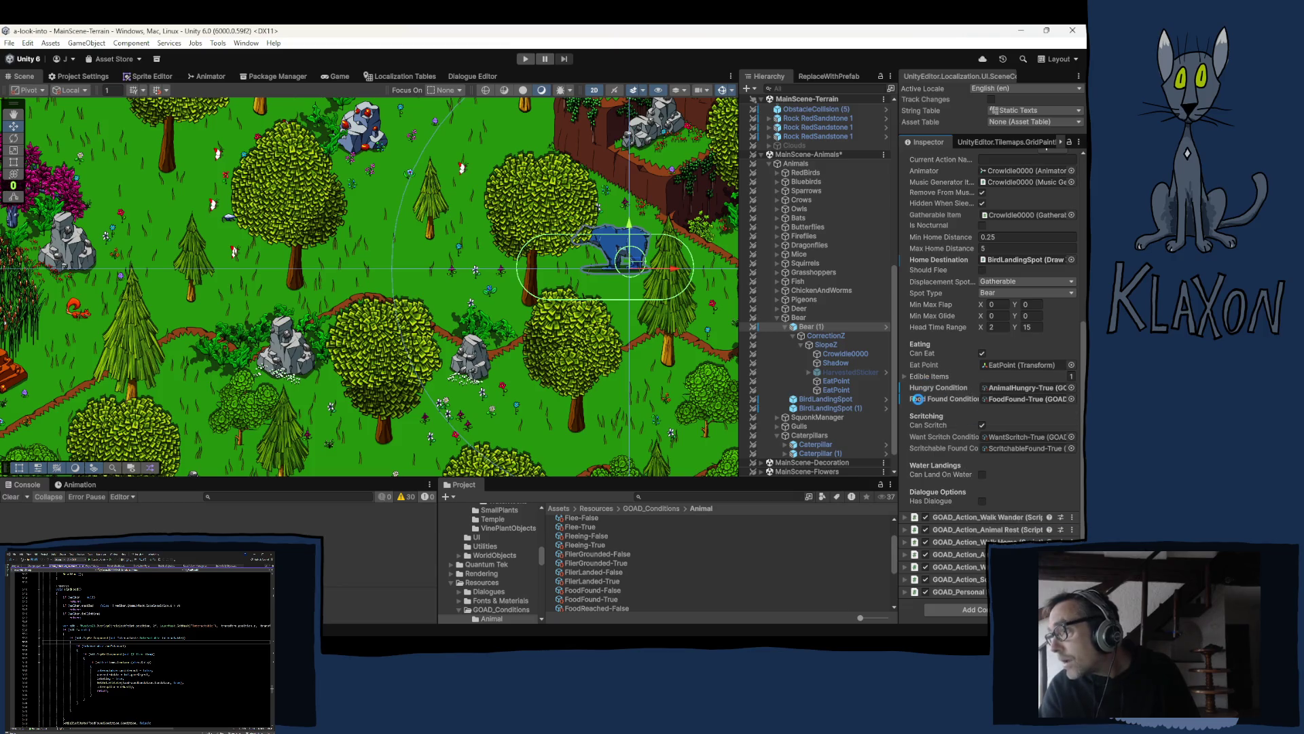
right_click(919, 398)
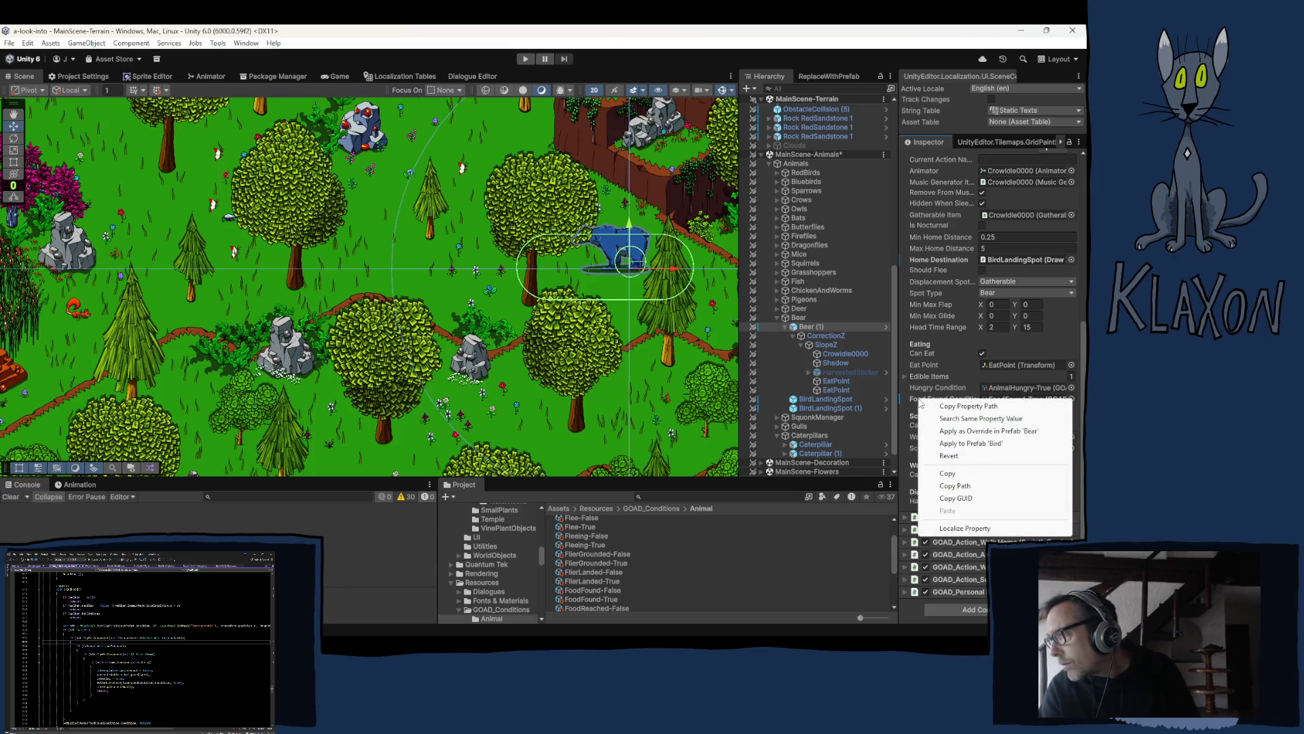
click(973, 432)
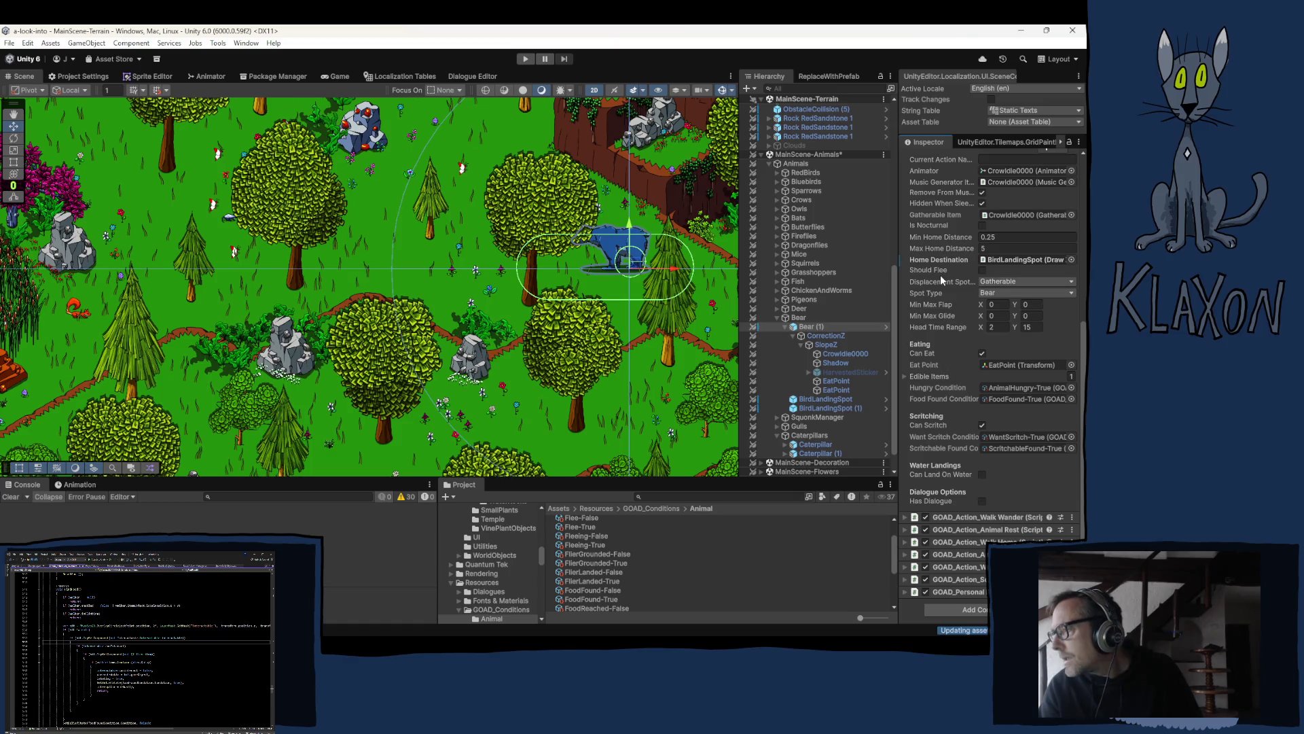
click(456, 293)
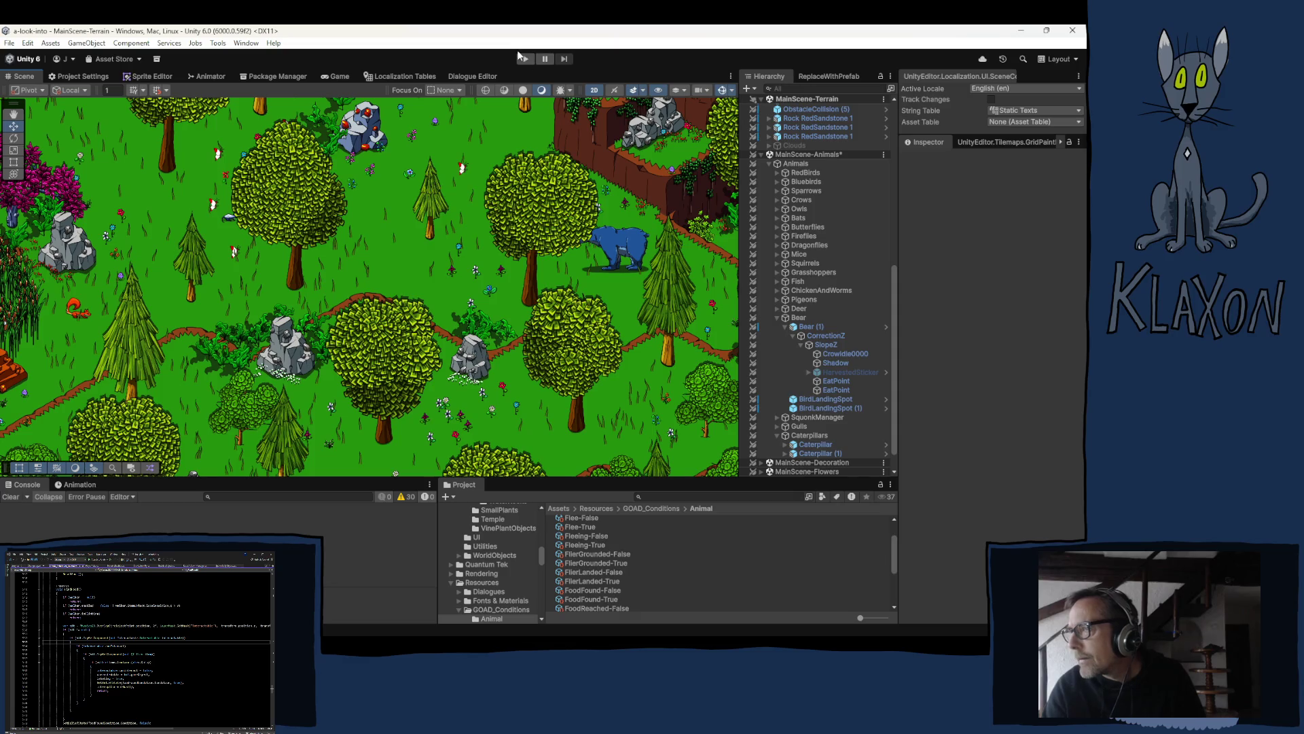
click(813, 445)
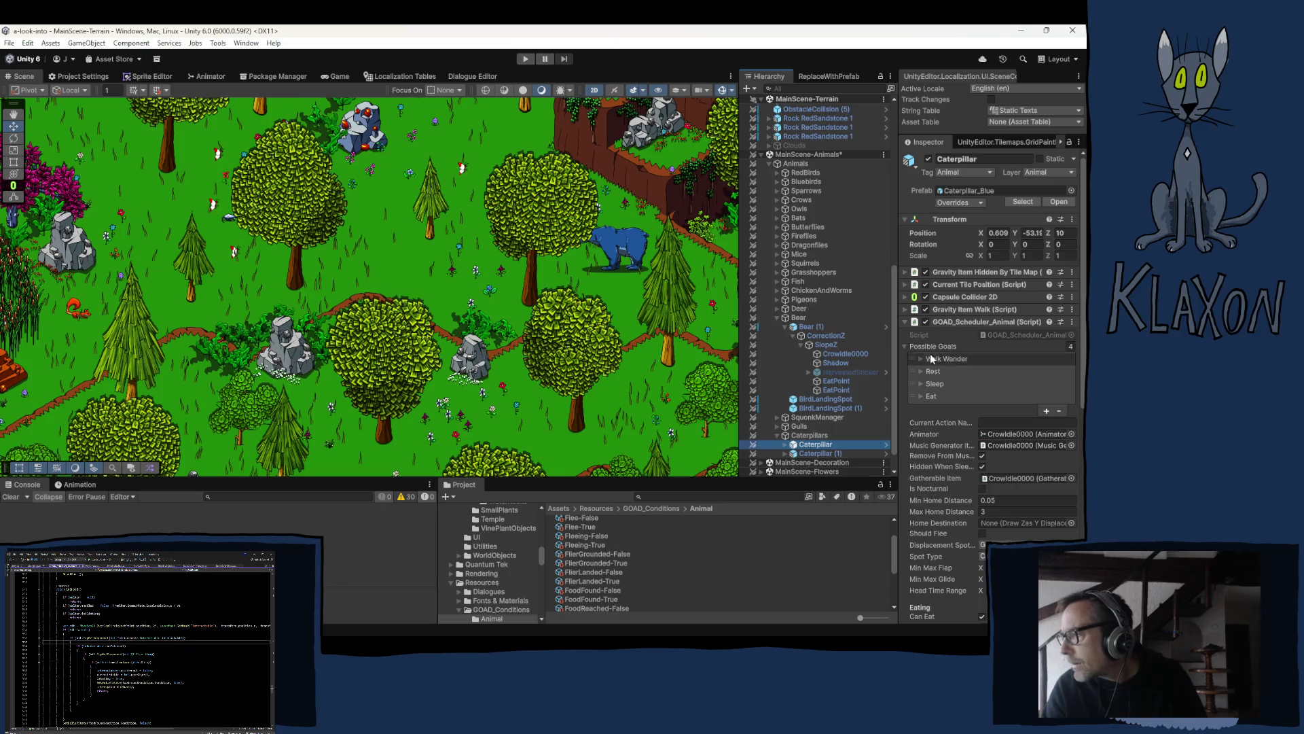
Step: Copy the Caterpillar's Eat goal from its Possible Goals
click(934, 396)
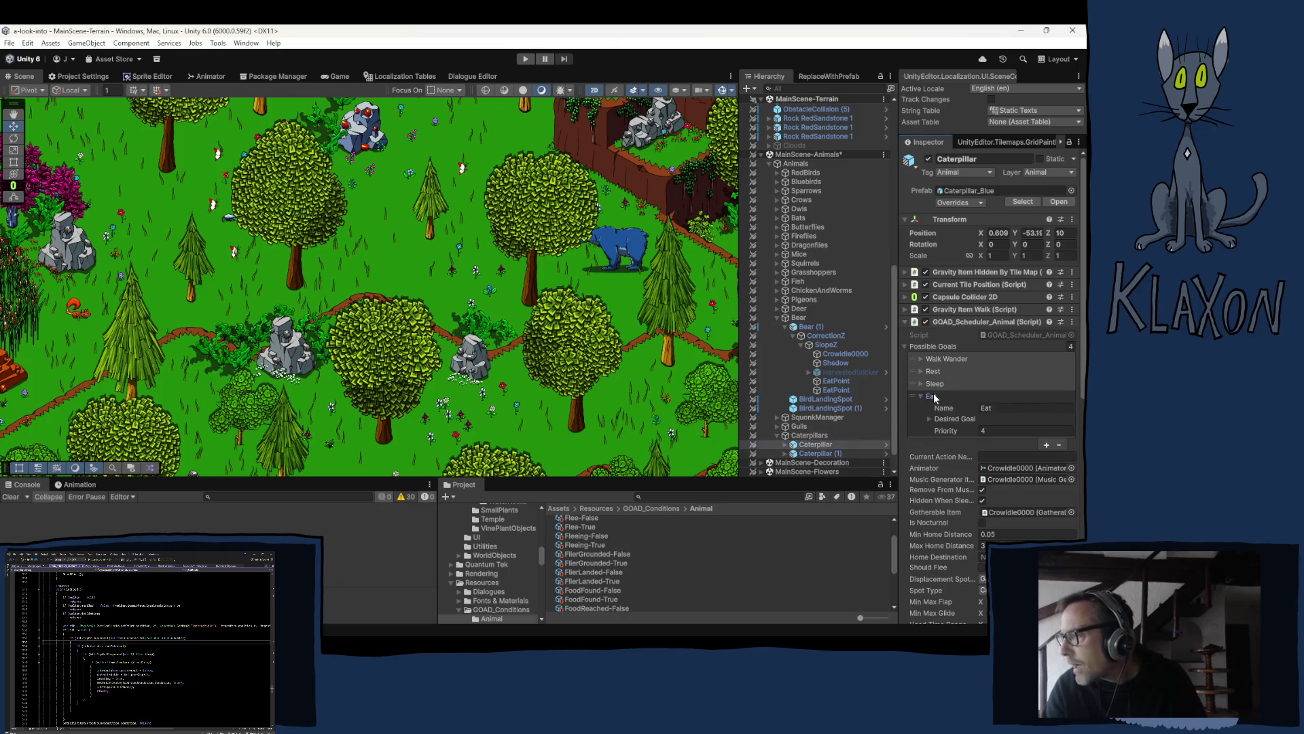
click(946, 419)
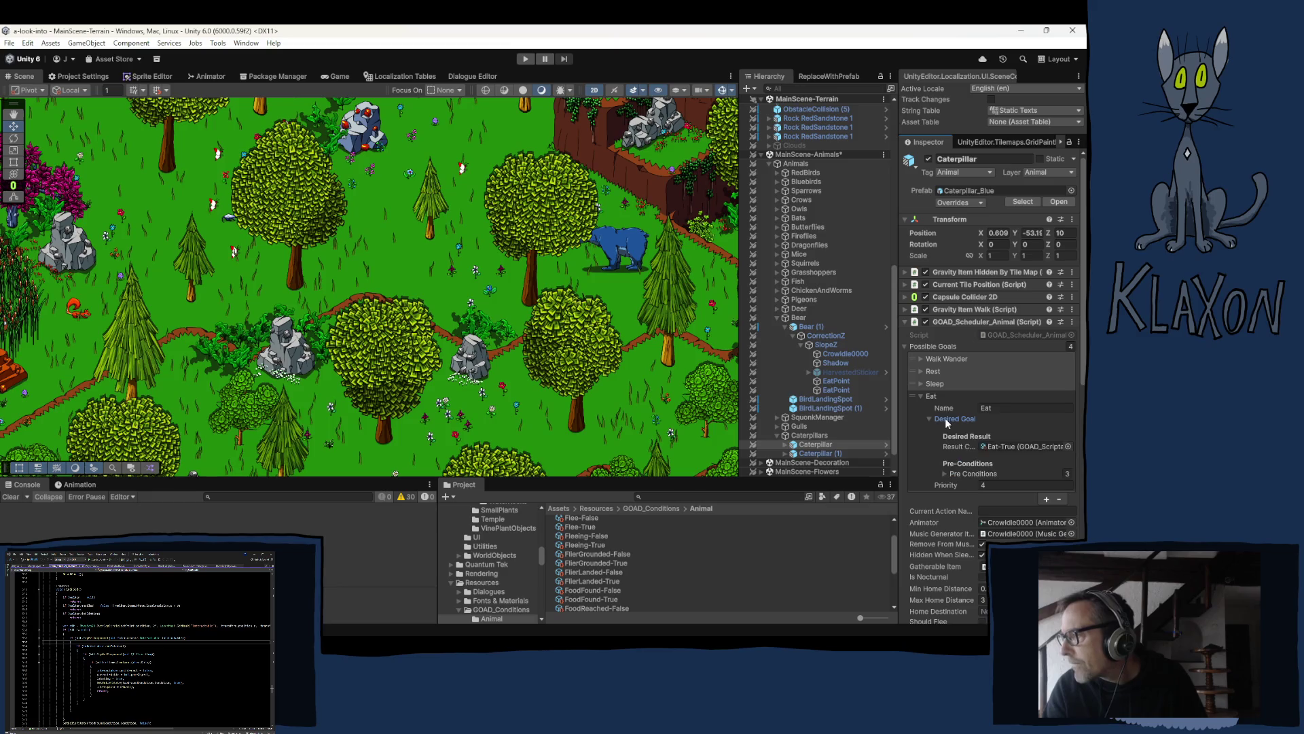
click(945, 419)
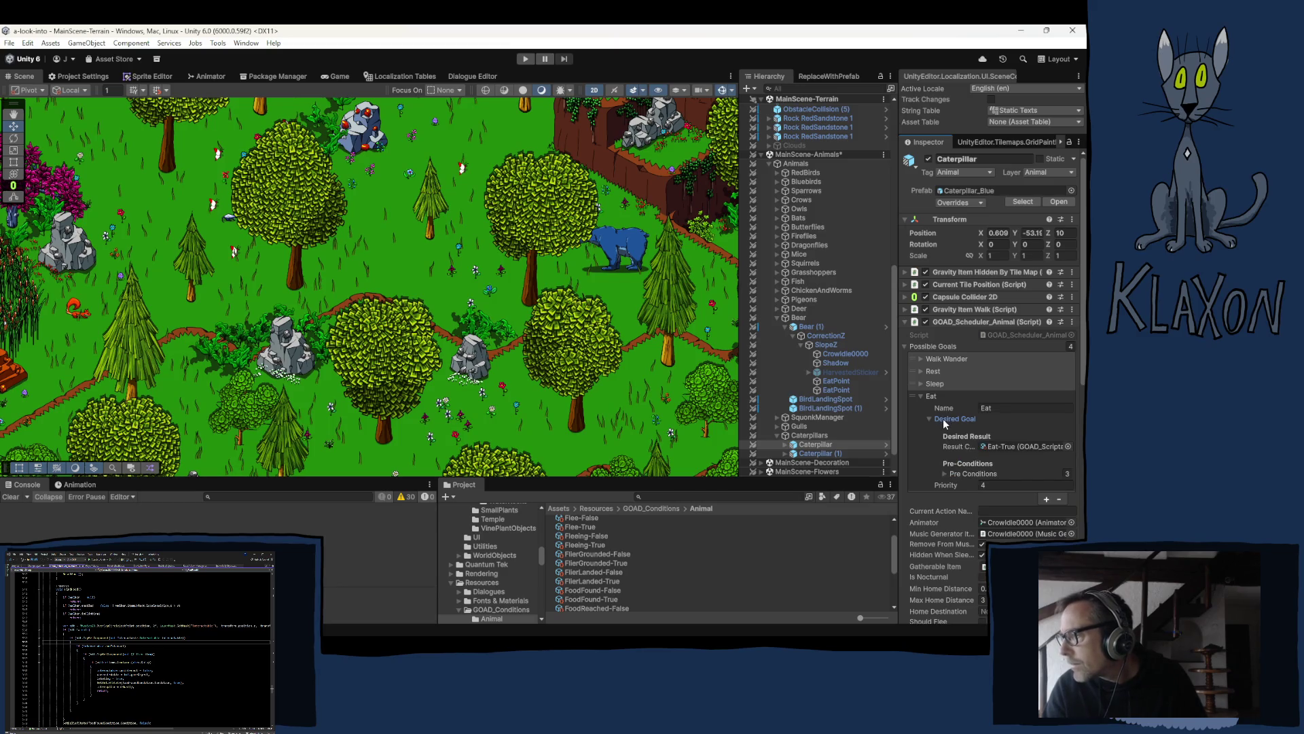
right_click(932, 400)
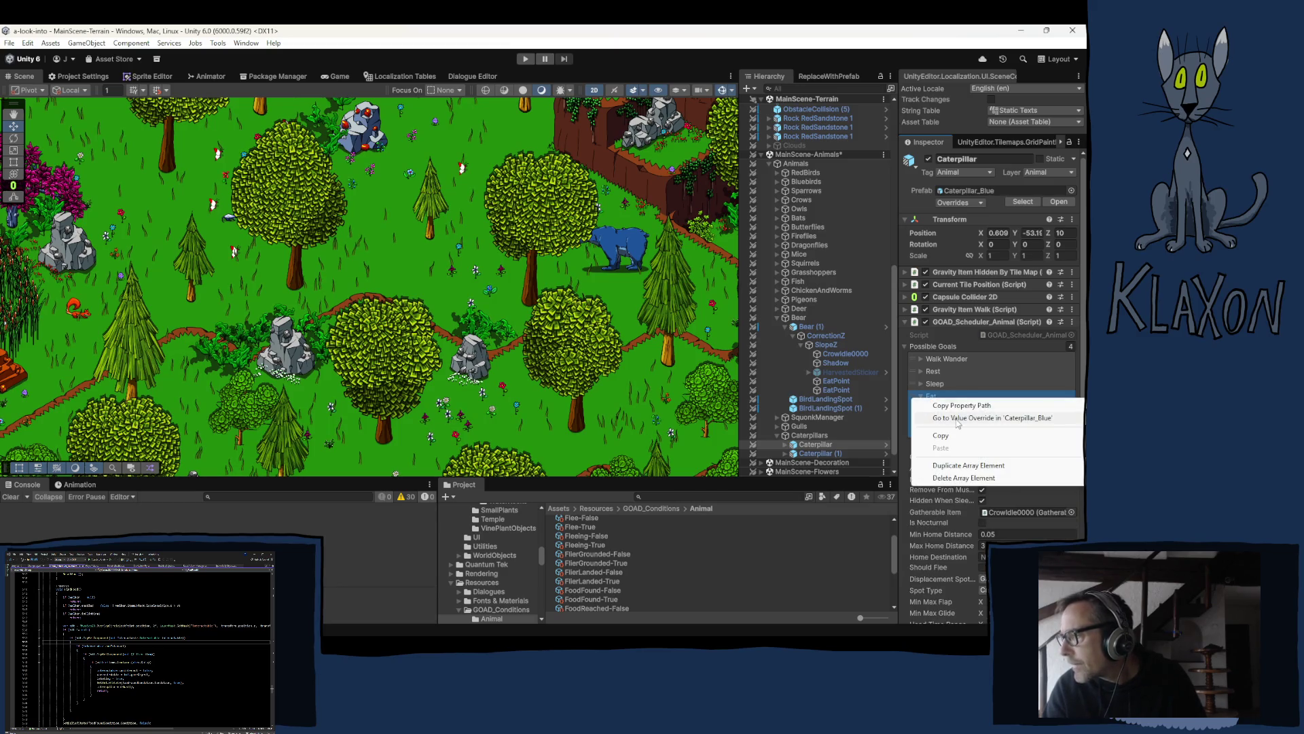
click(946, 436)
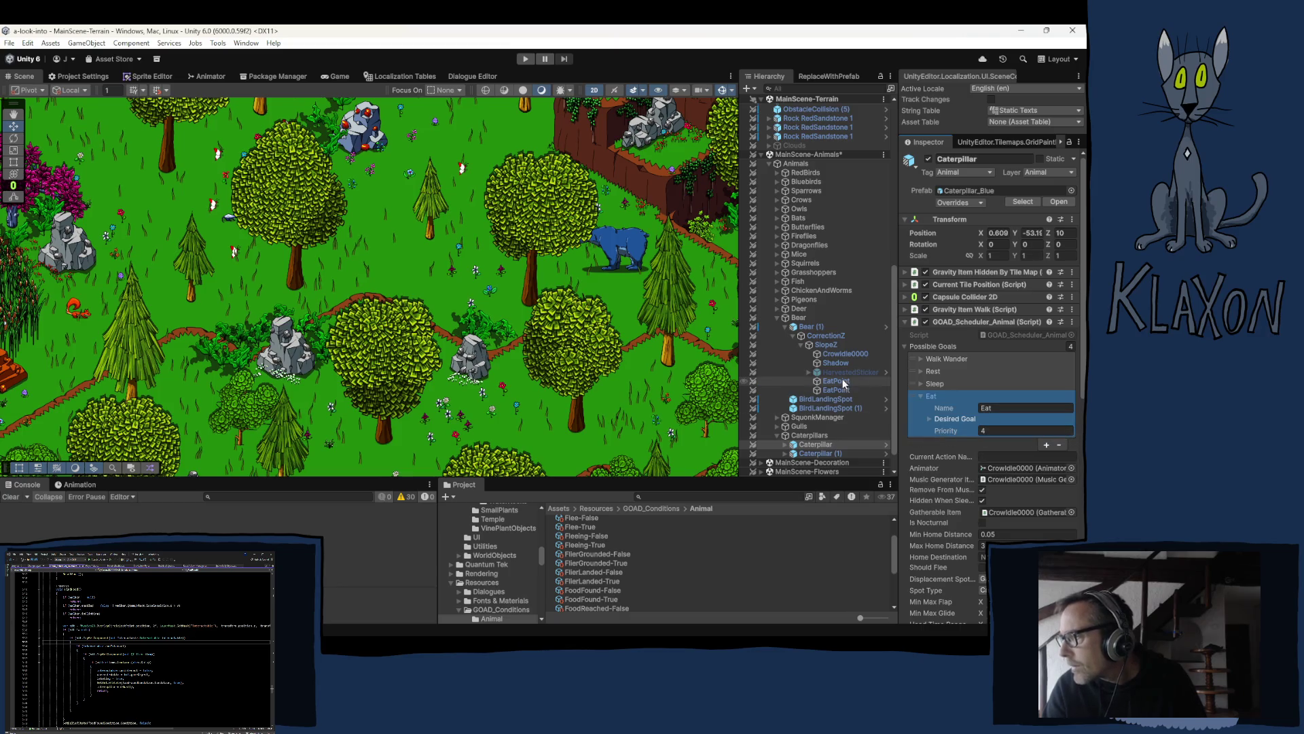
Step: Paste the Eat goal into a new fifth Possible Goals entry on Bear (1)
click(808, 328)
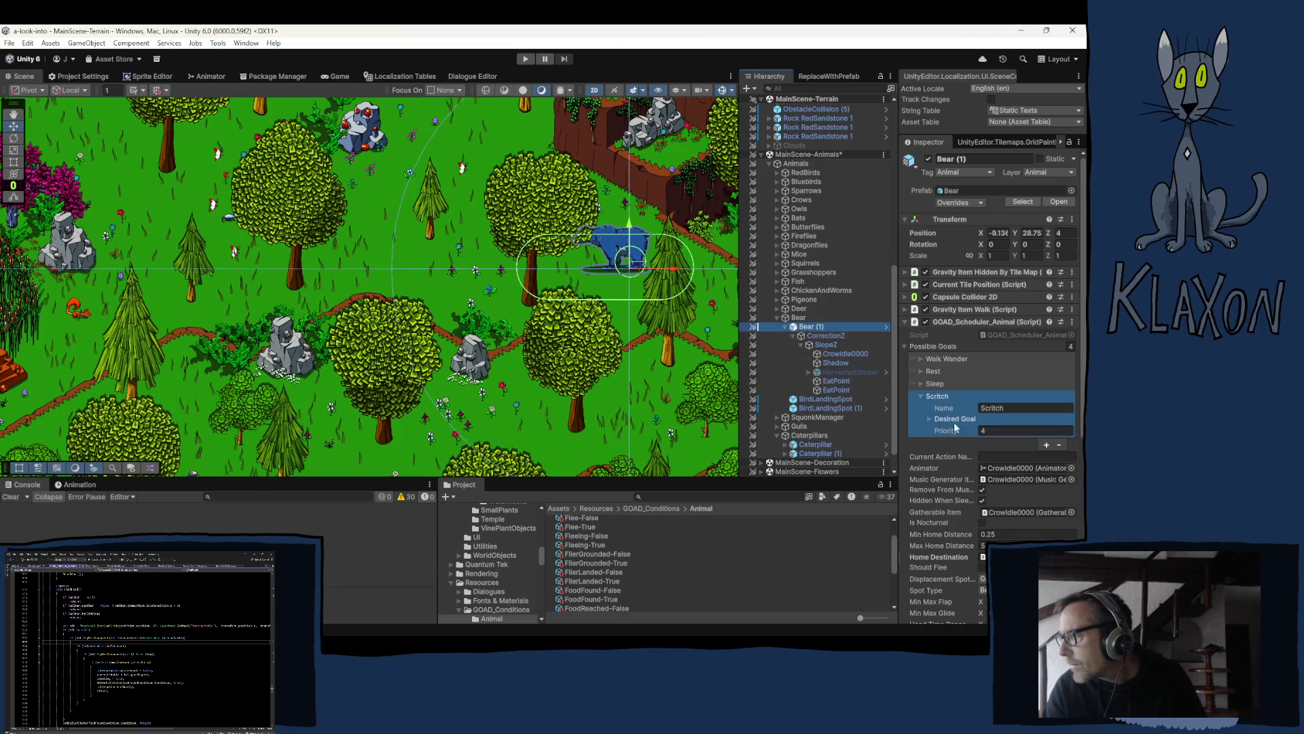
click(1048, 447)
right_click(934, 442)
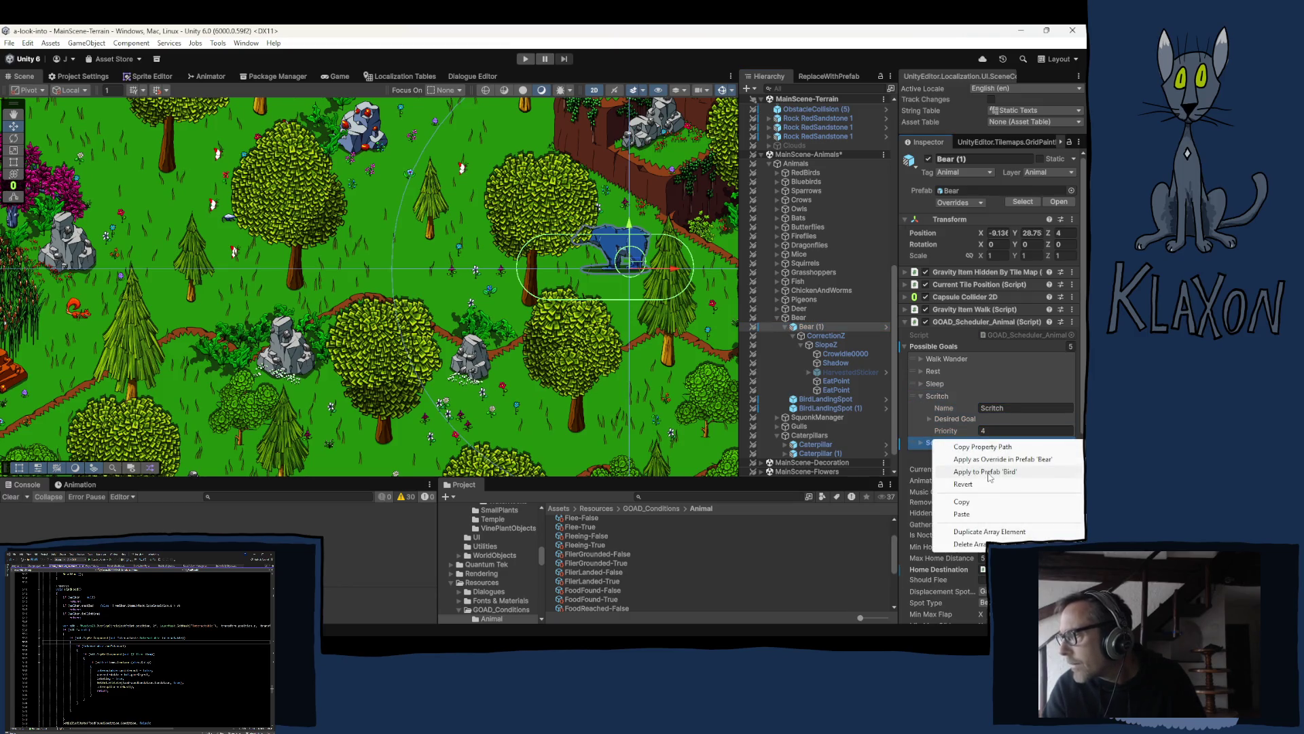
click(975, 514)
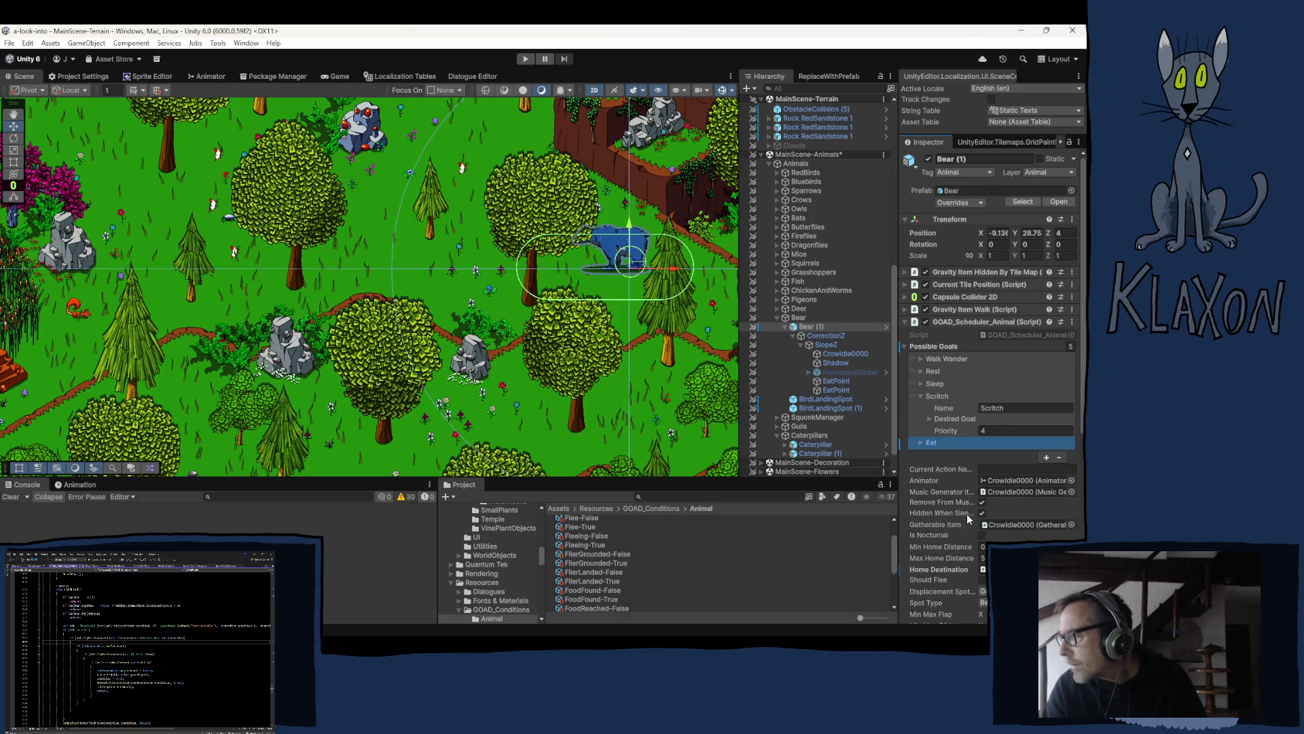
Step: Set the bear's Eat goal priority to 5 and reveal its AnimalDay, AnimalHungry and FoodFound pre-conditions
click(922, 443)
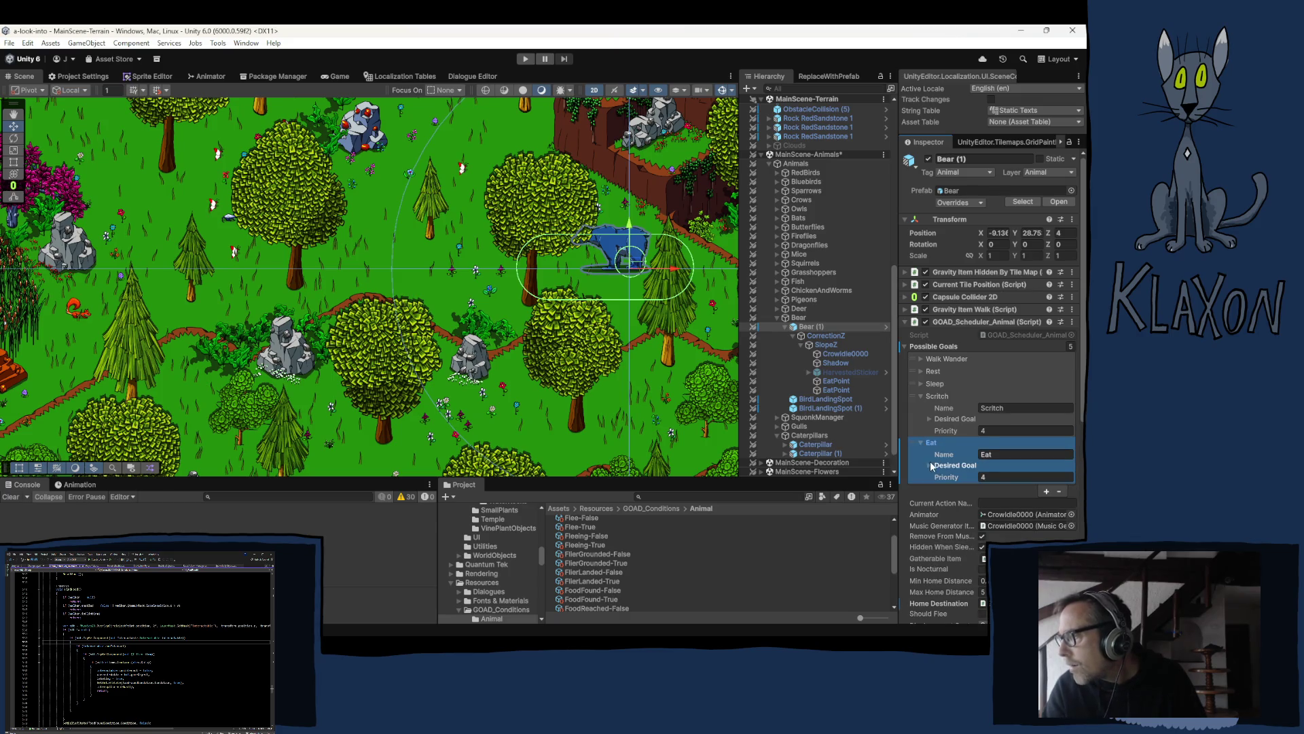
click(930, 464)
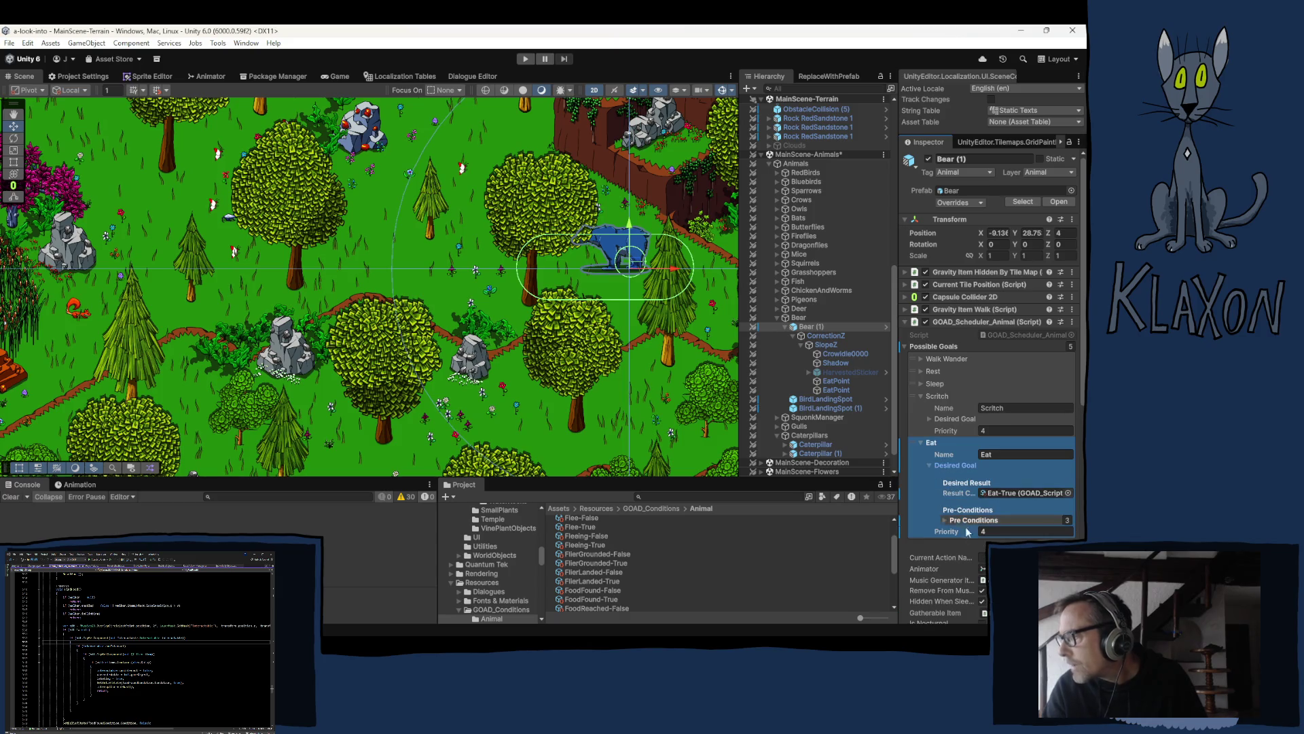
click(986, 531)
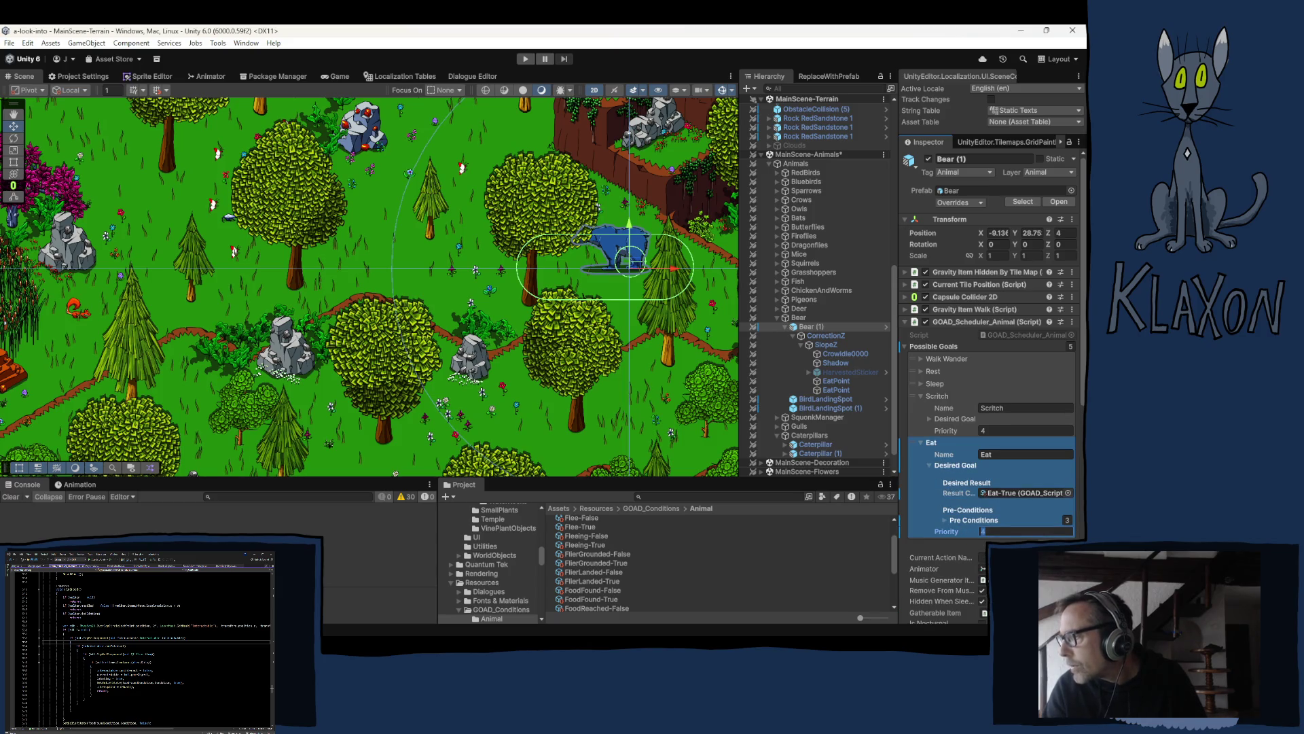
text(5)
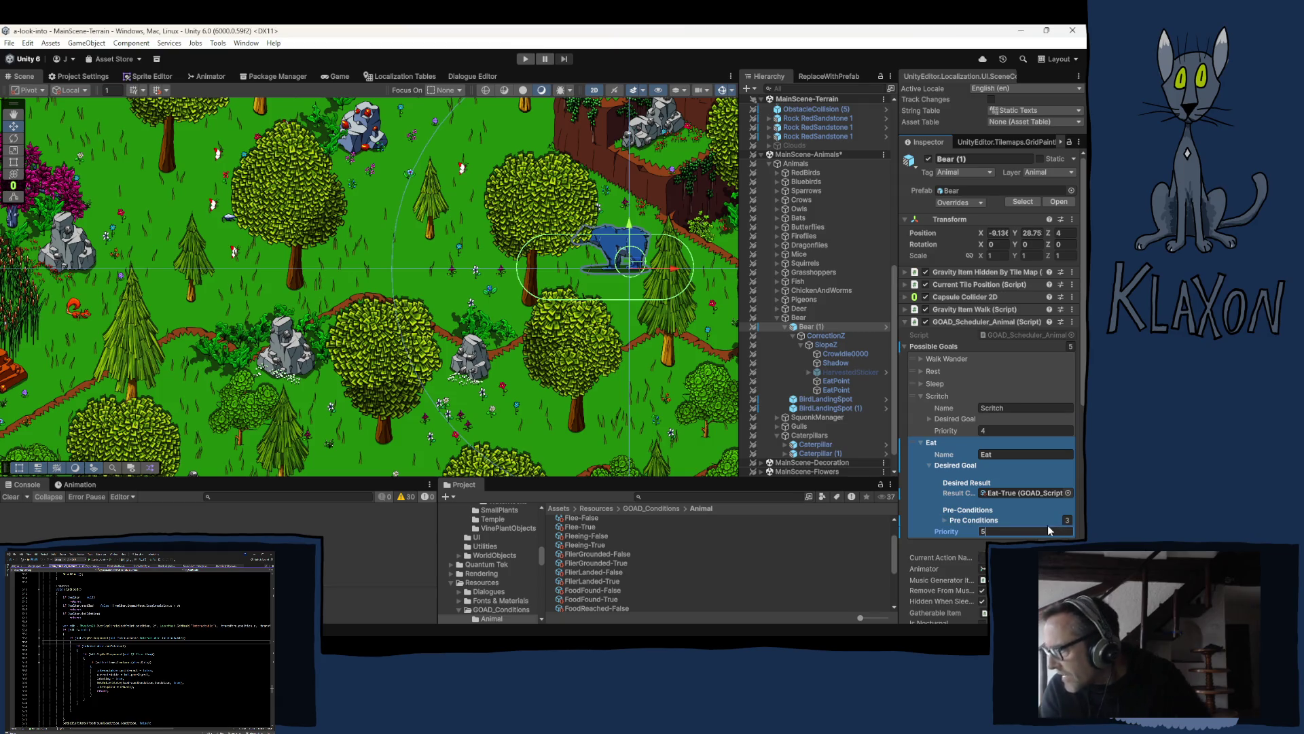
click(968, 521)
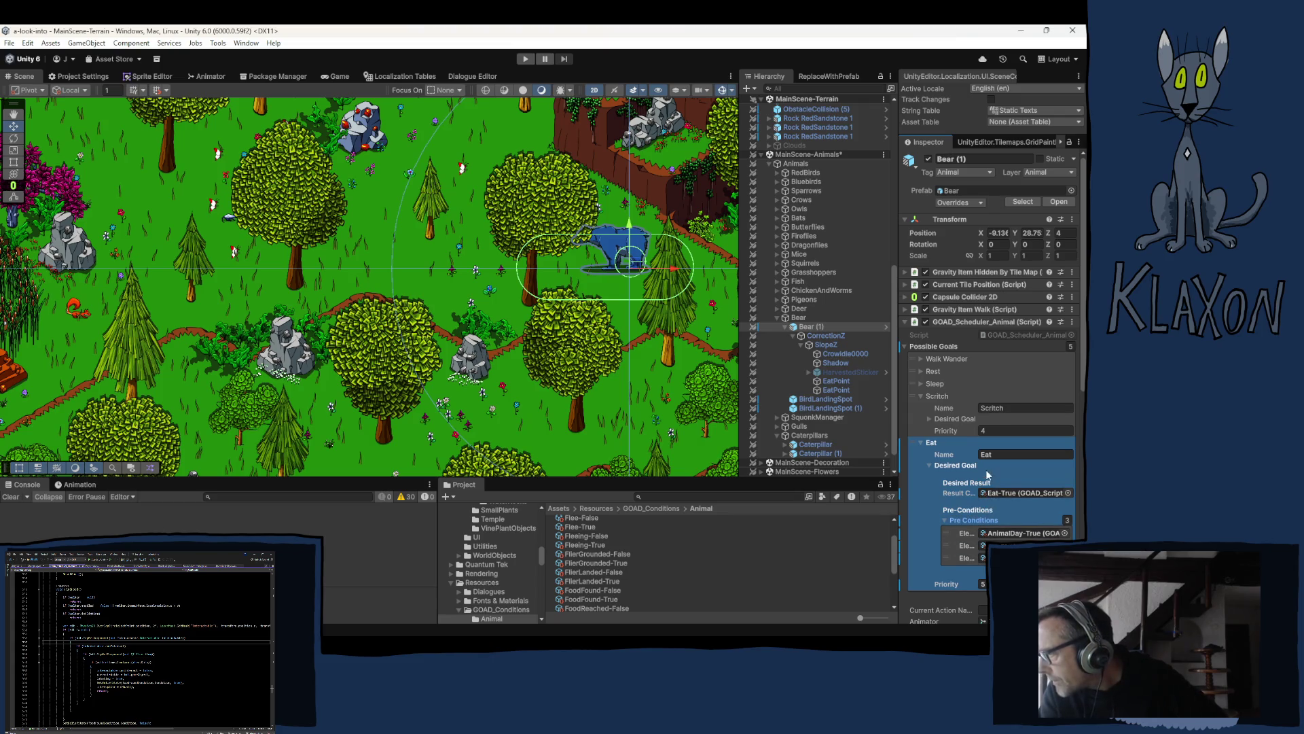
scroll(931, 468, down, 4)
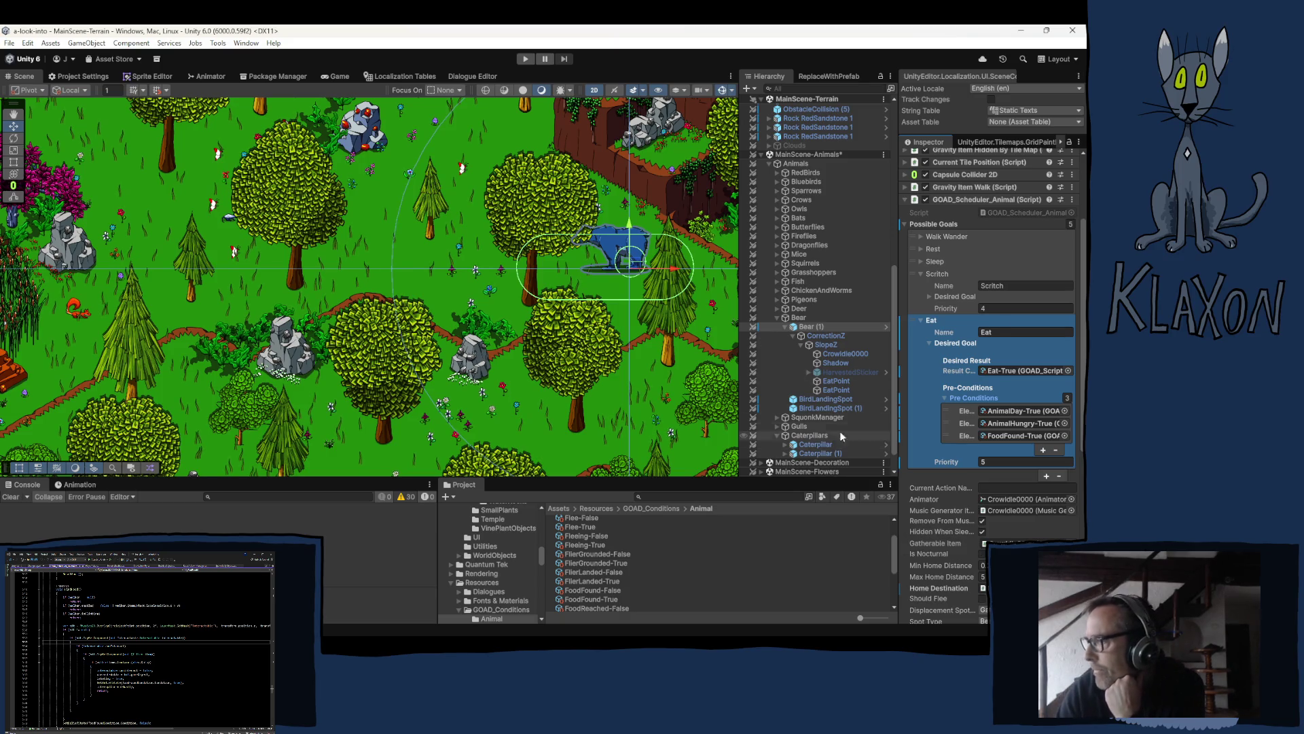
Step: Apply the bear's Eat goal, along with the whole goals array, to the Bear prefab
click(930, 320)
right_click(930, 321)
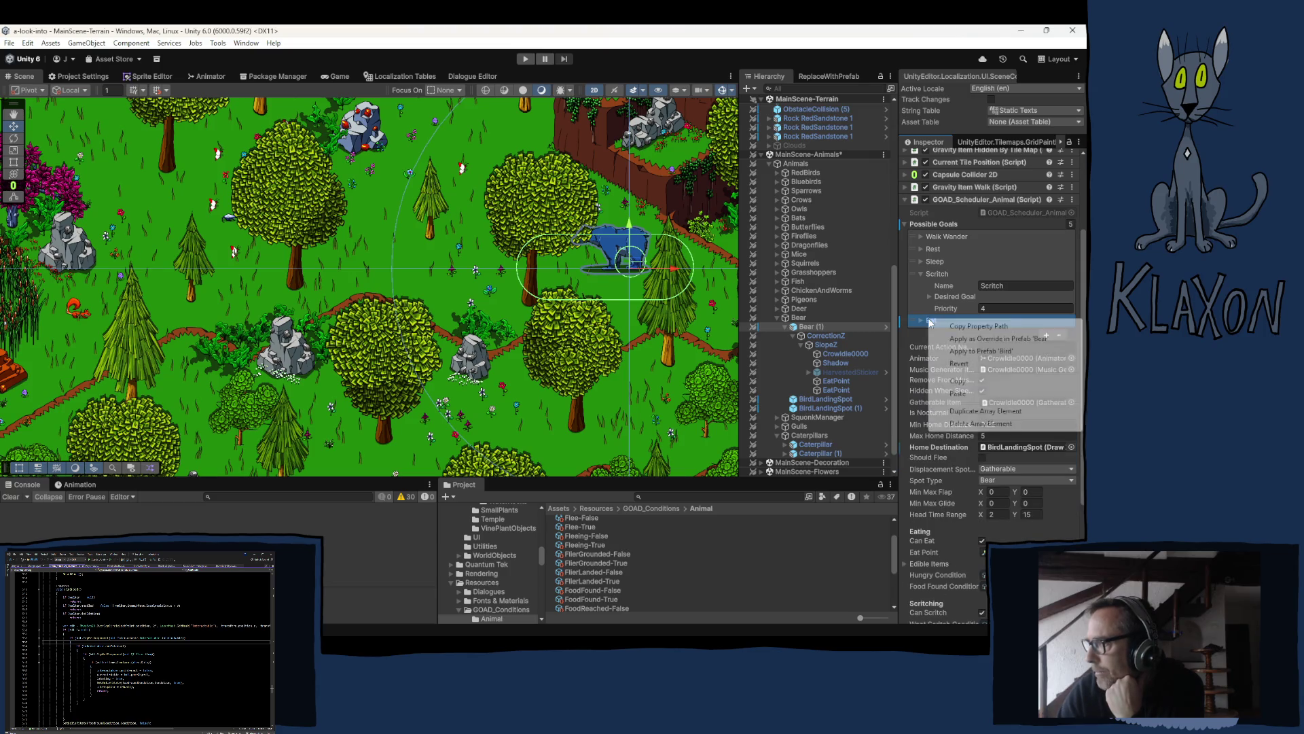
click(977, 338)
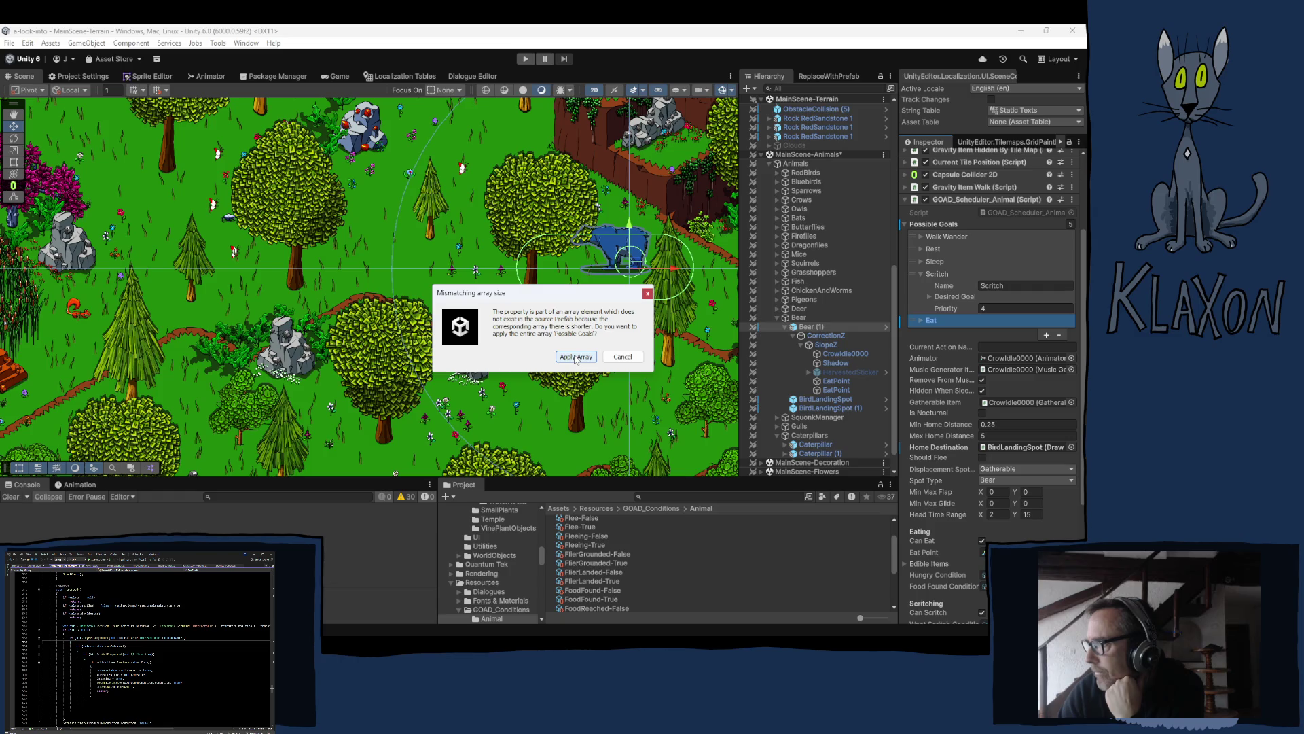
click(576, 359)
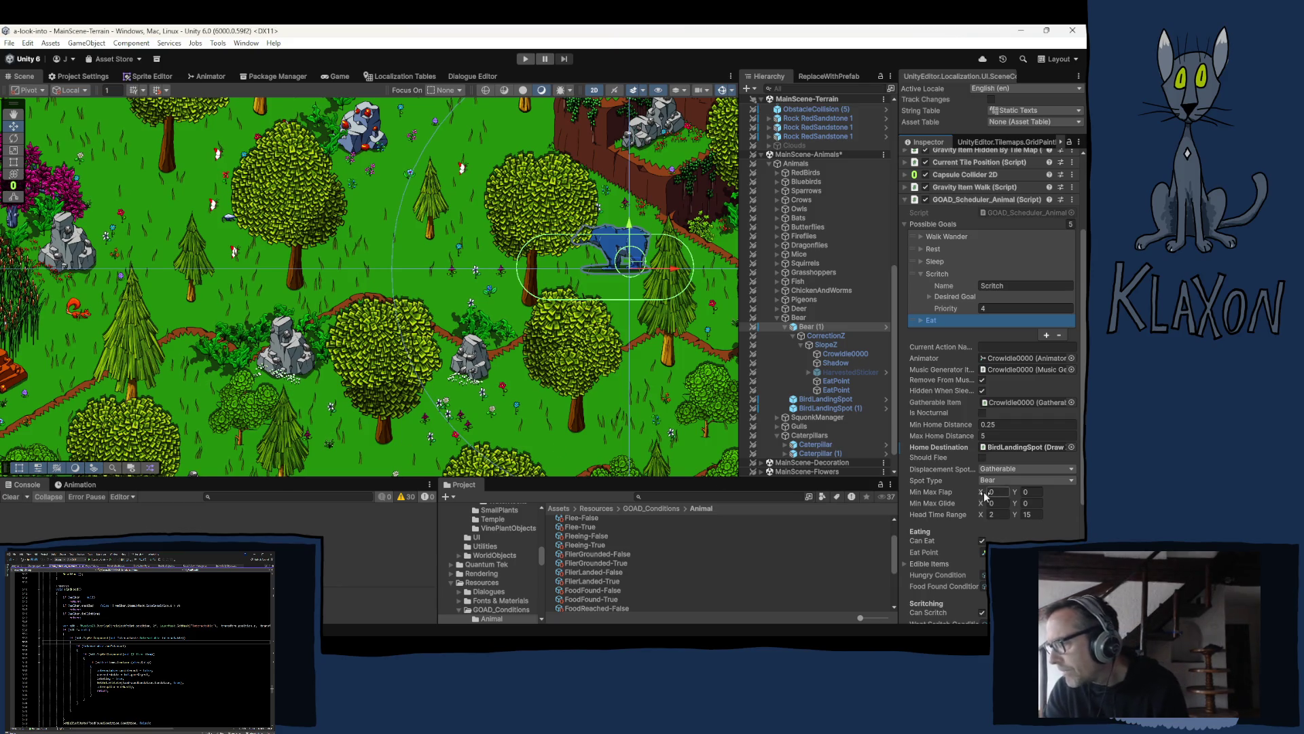
scroll(937, 408, down, 5)
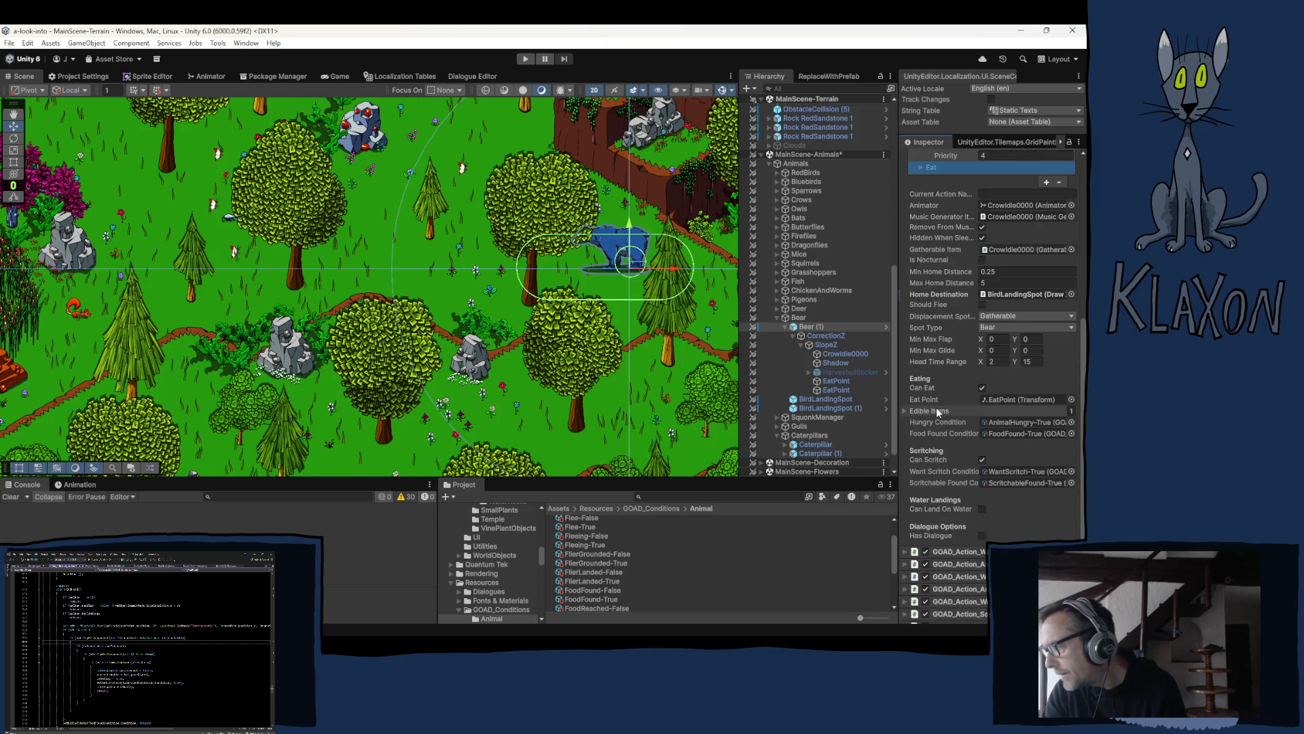
Step: Compare the bear's and caterpillar's personal belief generator settings and belief conditions
scroll(937, 410, down, 1)
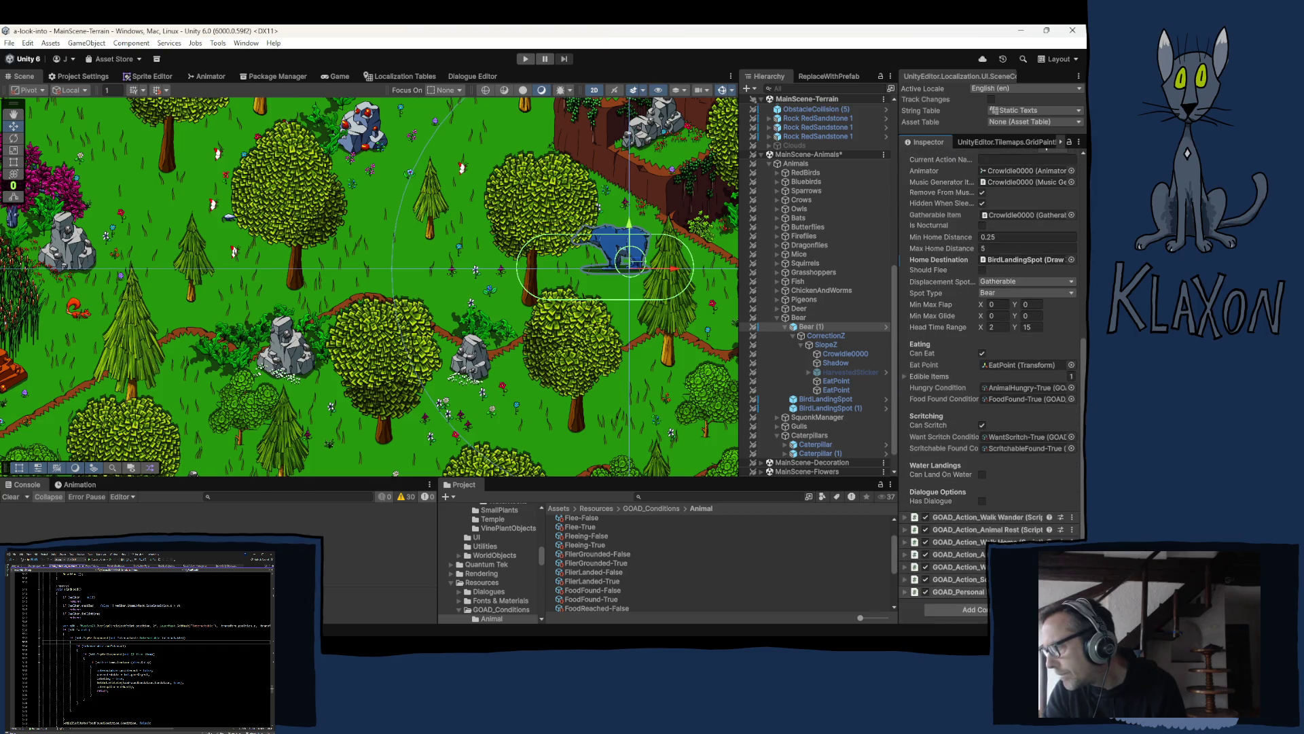
click(958, 592)
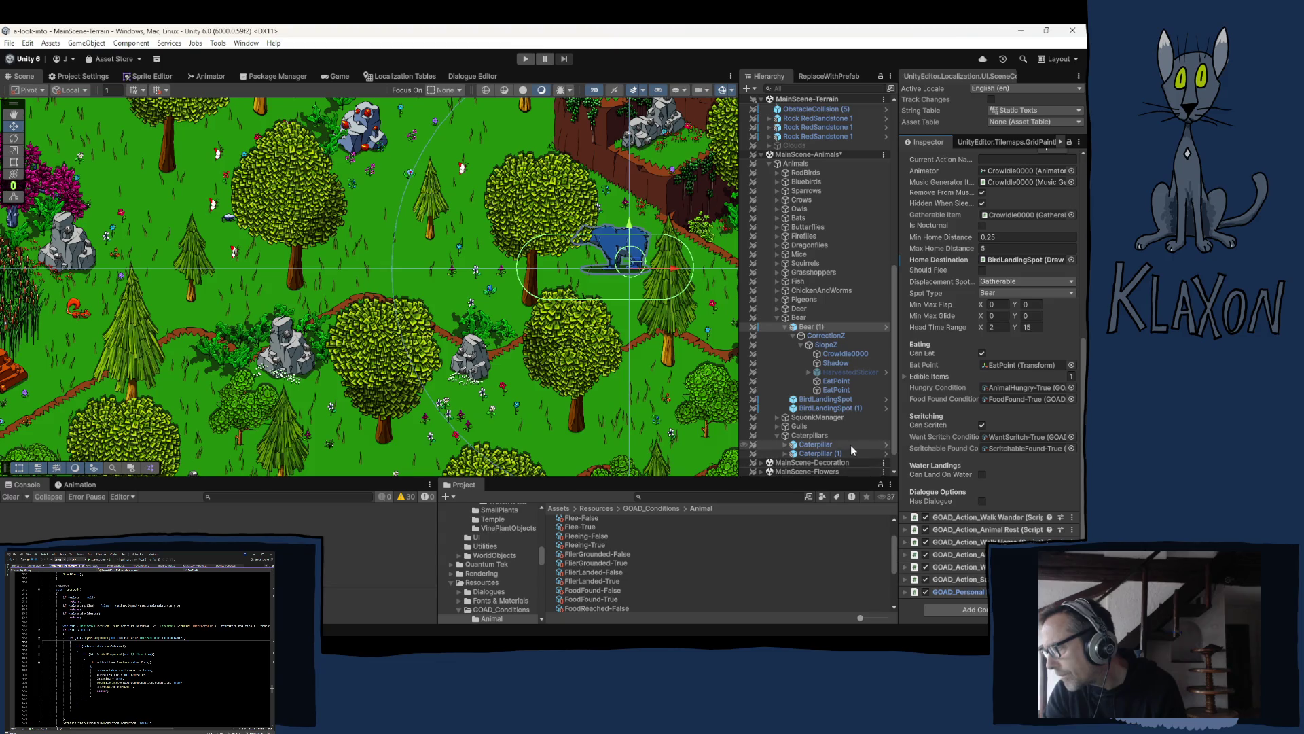
click(831, 444)
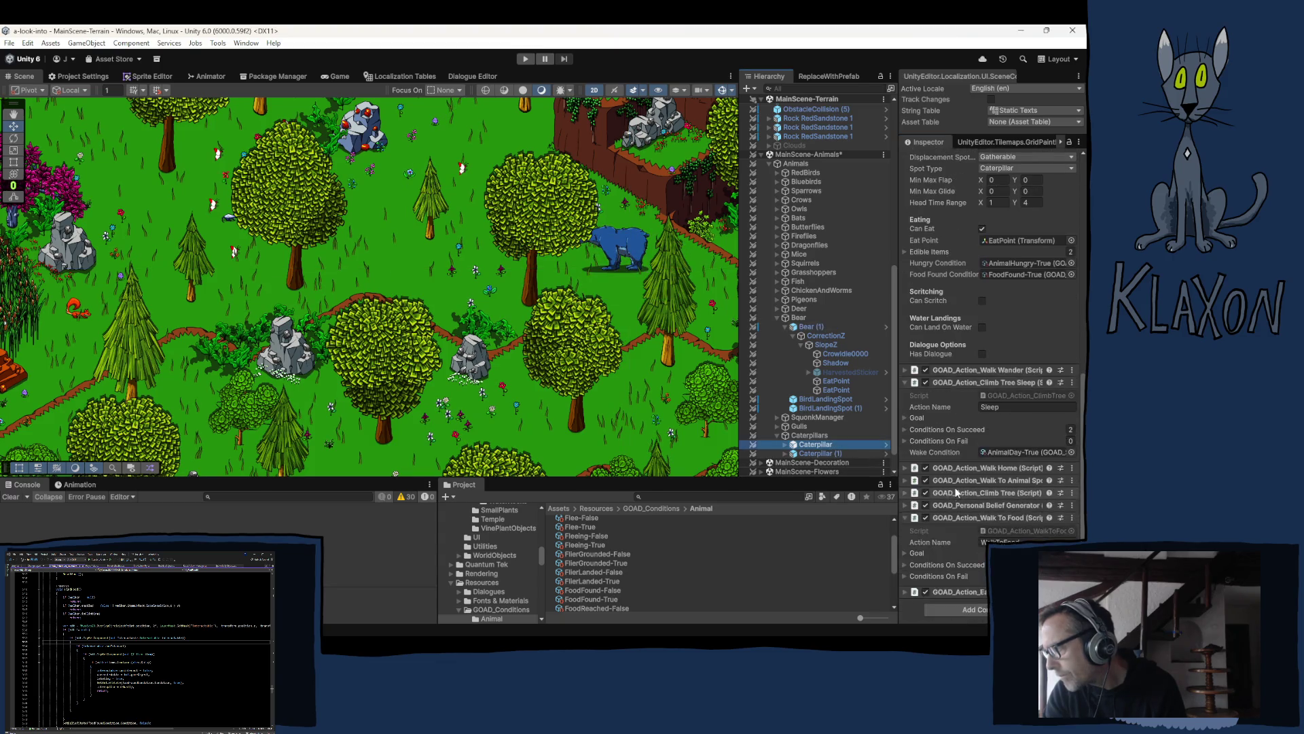
click(1009, 505)
scroll(992, 518, down, 3)
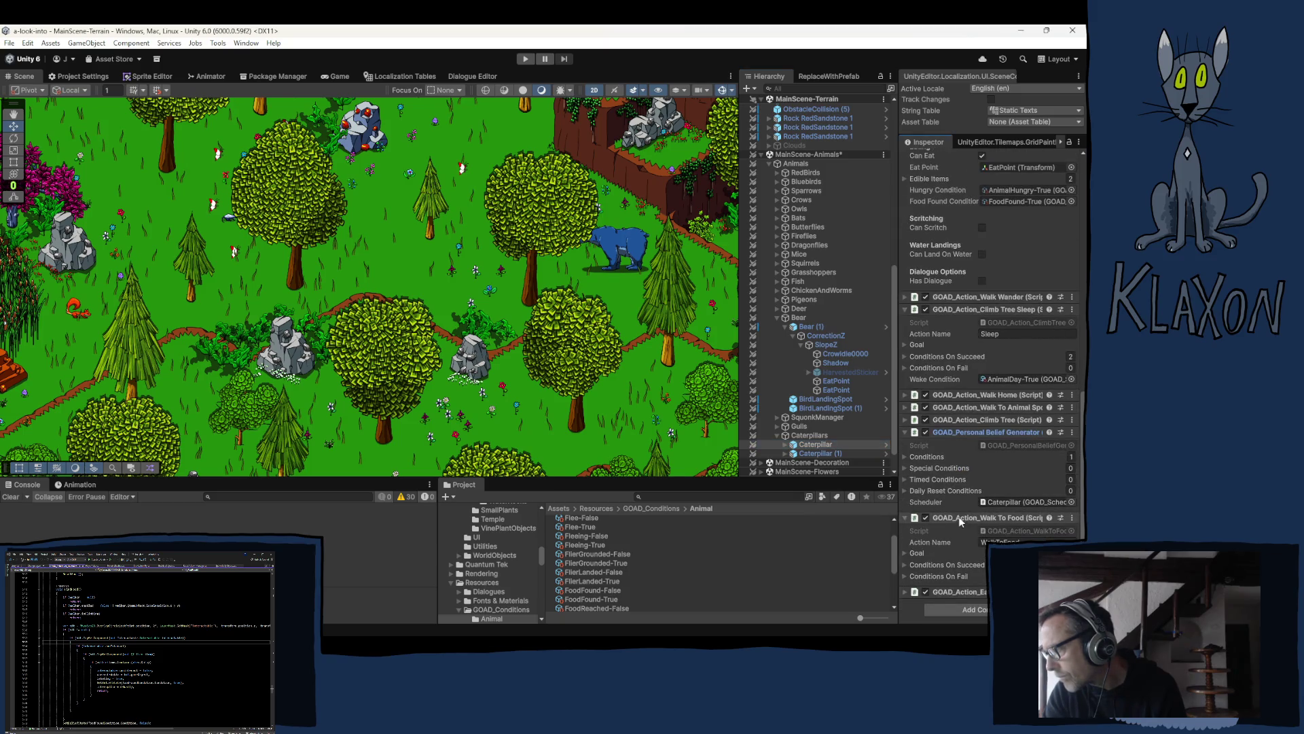
click(936, 458)
click(950, 469)
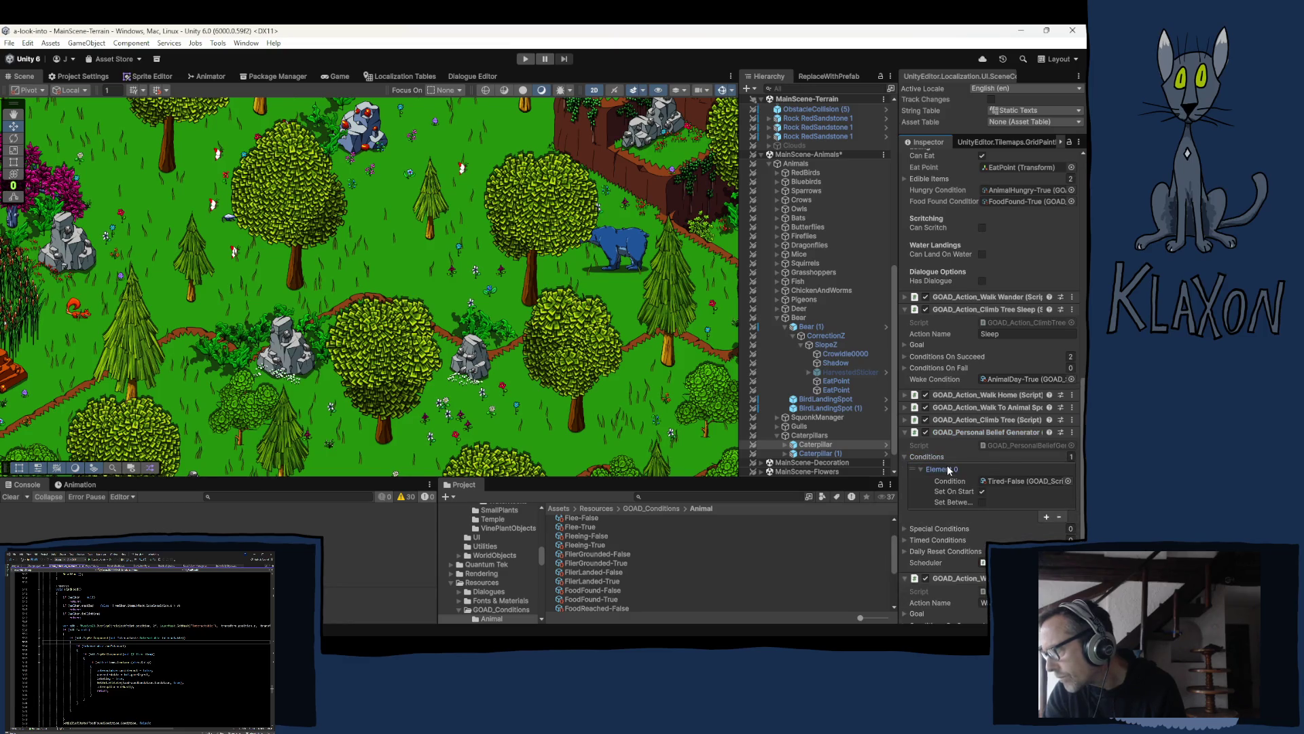
click(936, 470)
click(927, 458)
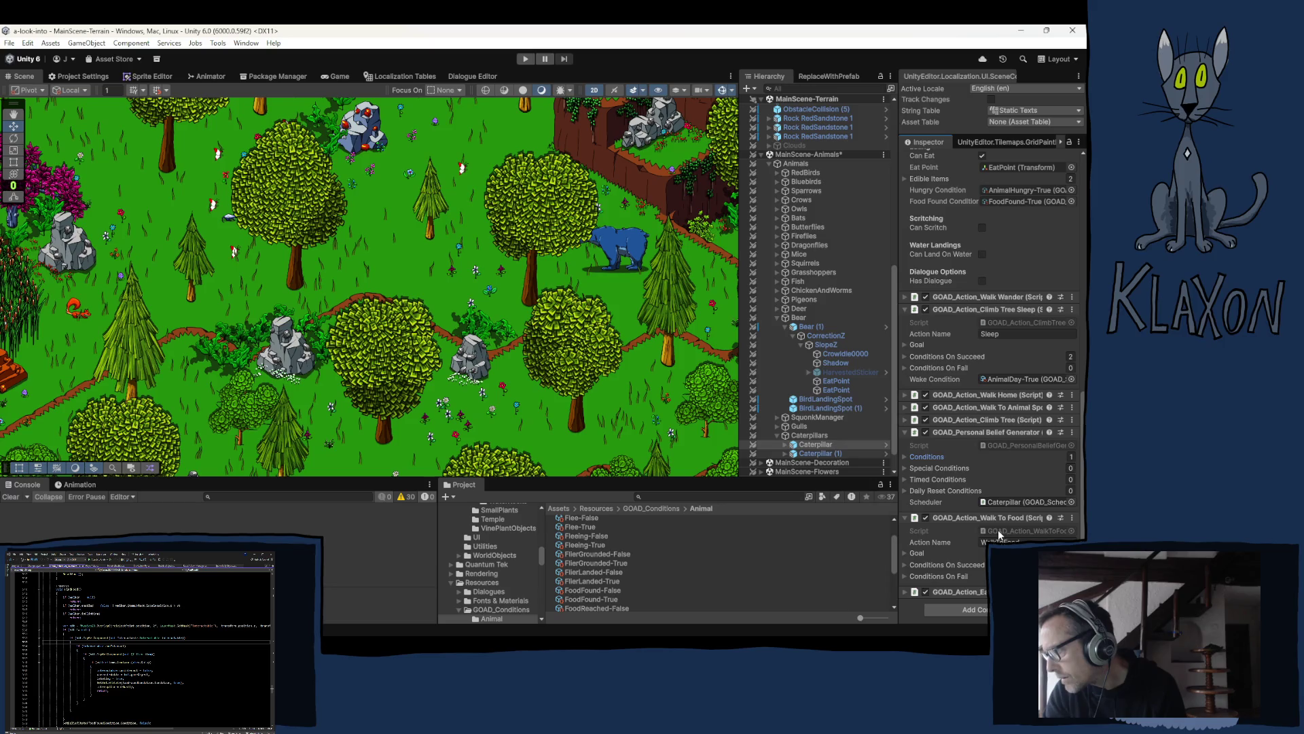
Step: Copy the caterpillar's GOAD_Action_Walk To Food component and return to Bear (1)
right_click(977, 520)
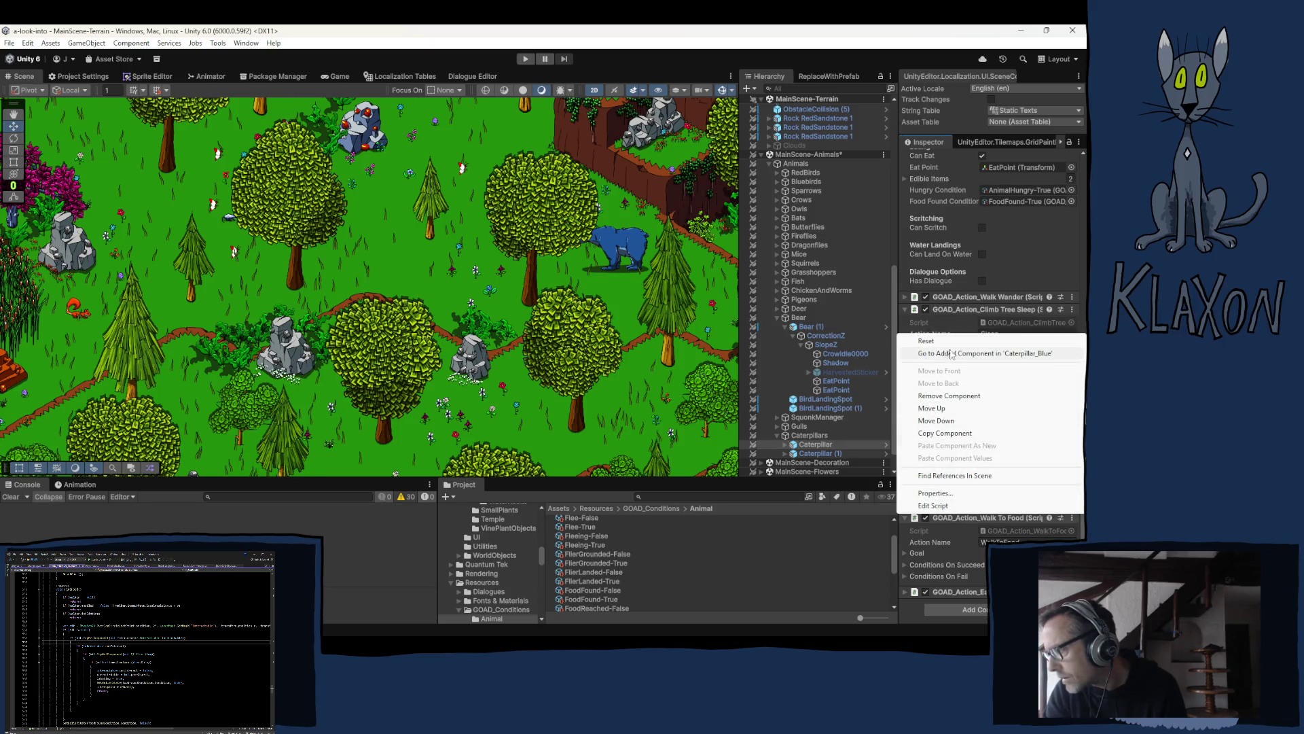
click(947, 432)
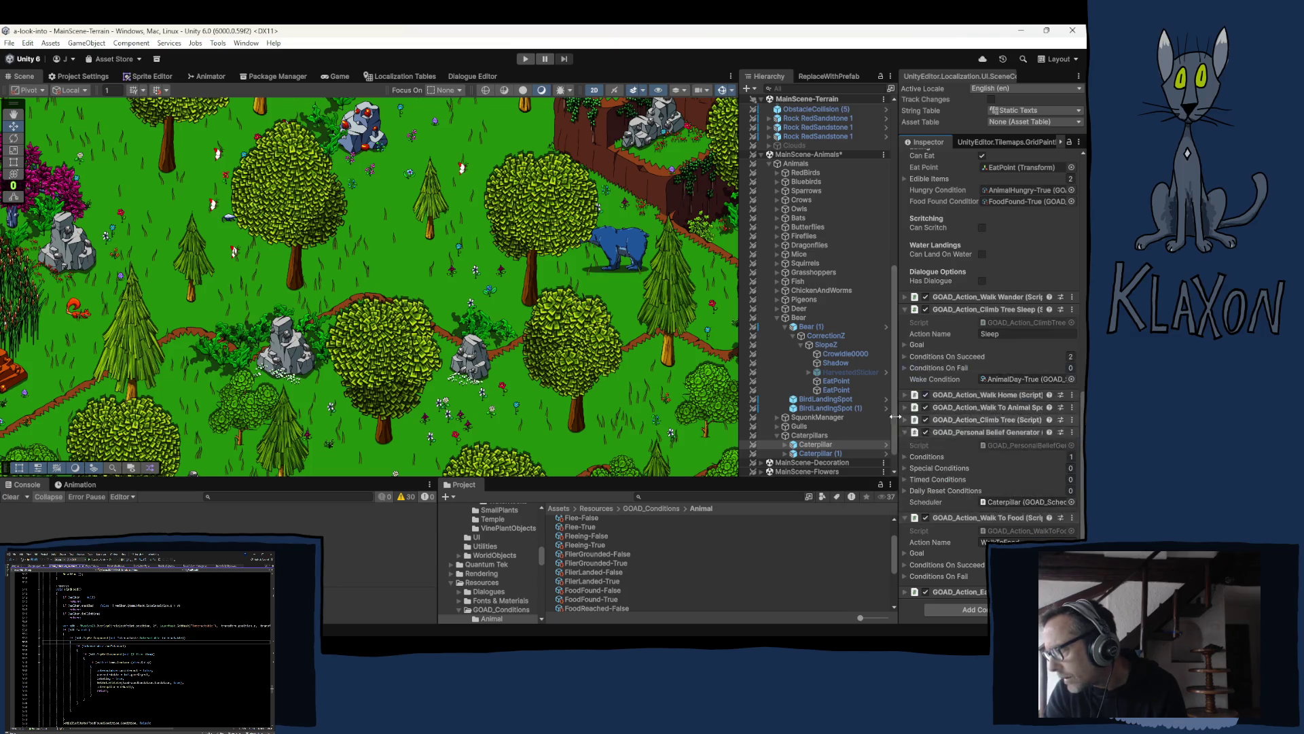
click(809, 327)
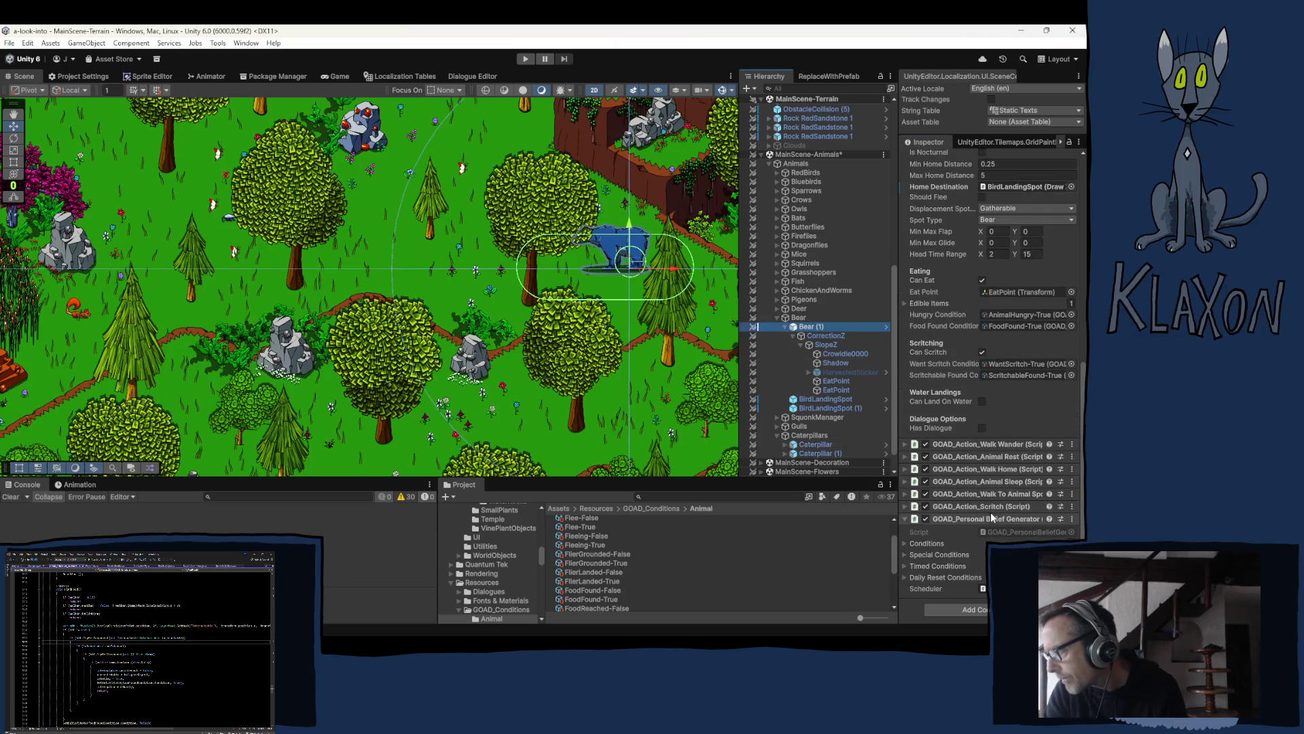
Step: Paste Walk To Food onto the bear as new, then copy and paste the caterpillar's Eat action too
click(1072, 519)
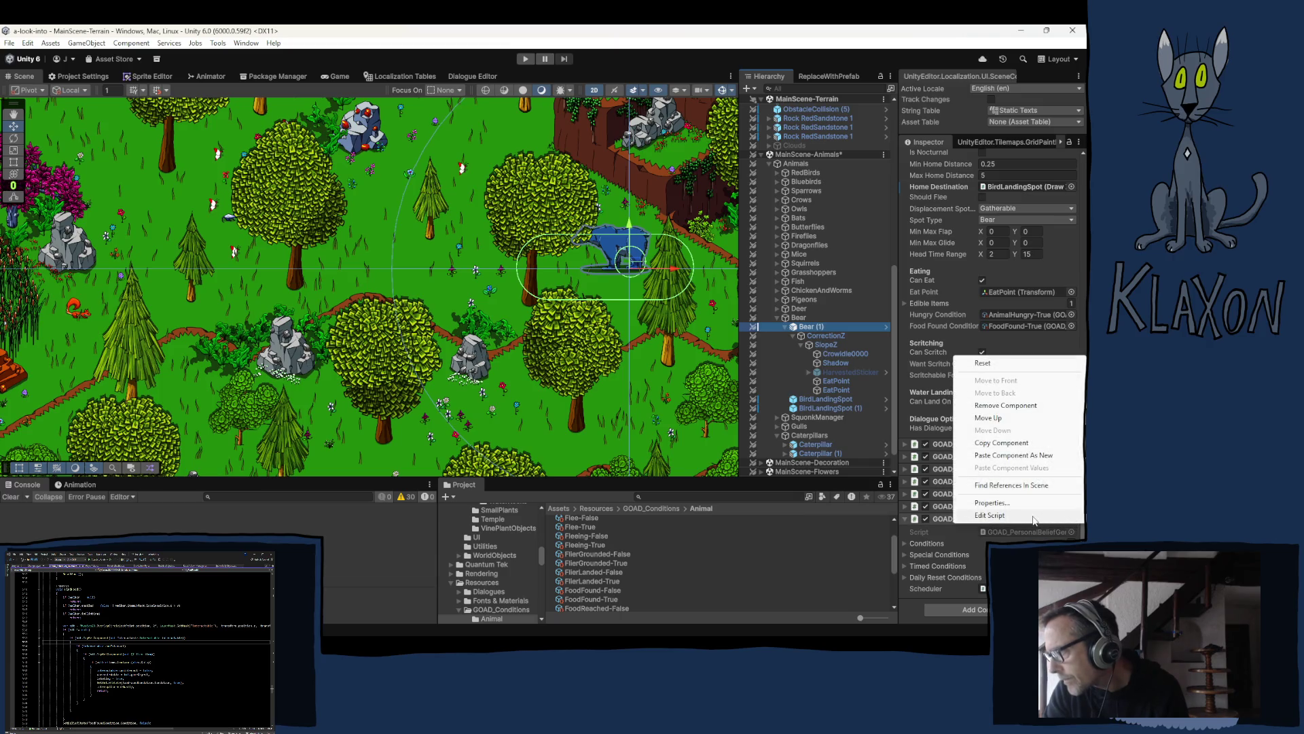
click(986, 456)
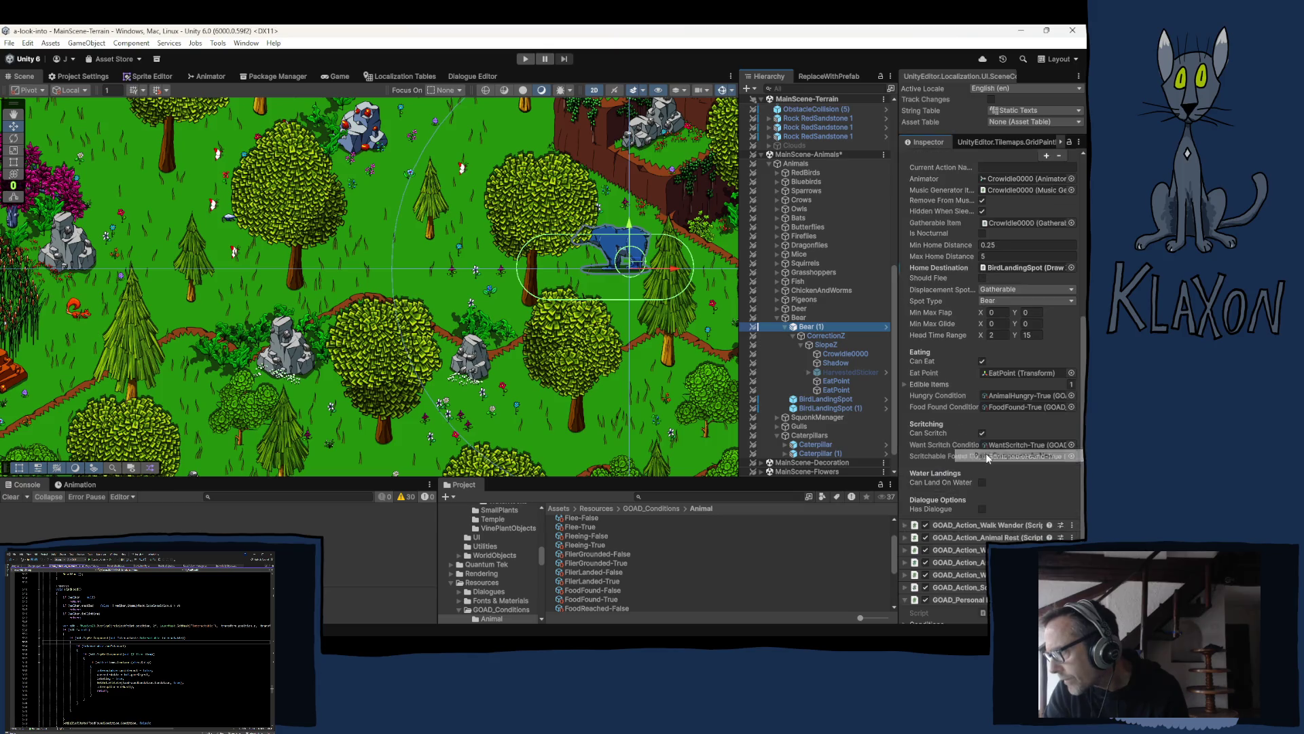
click(806, 444)
scroll(989, 407, down, 3)
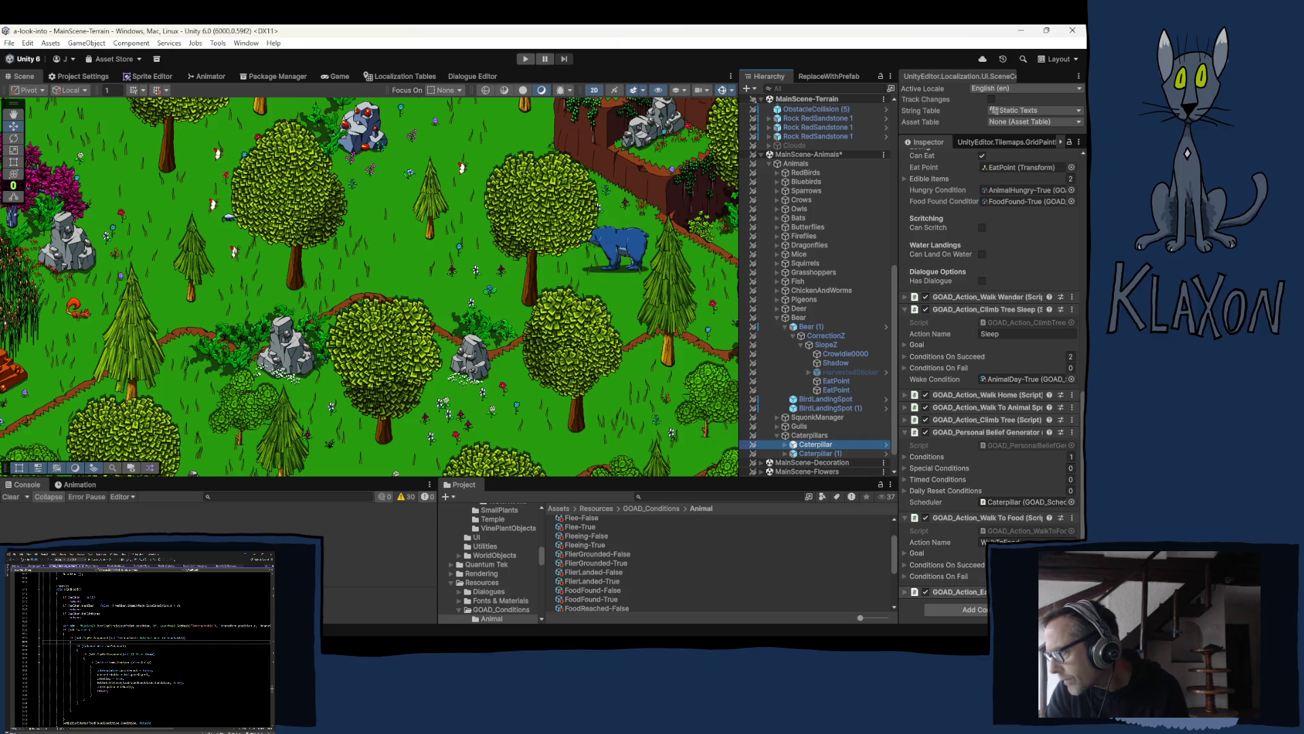
click(1072, 592)
click(958, 516)
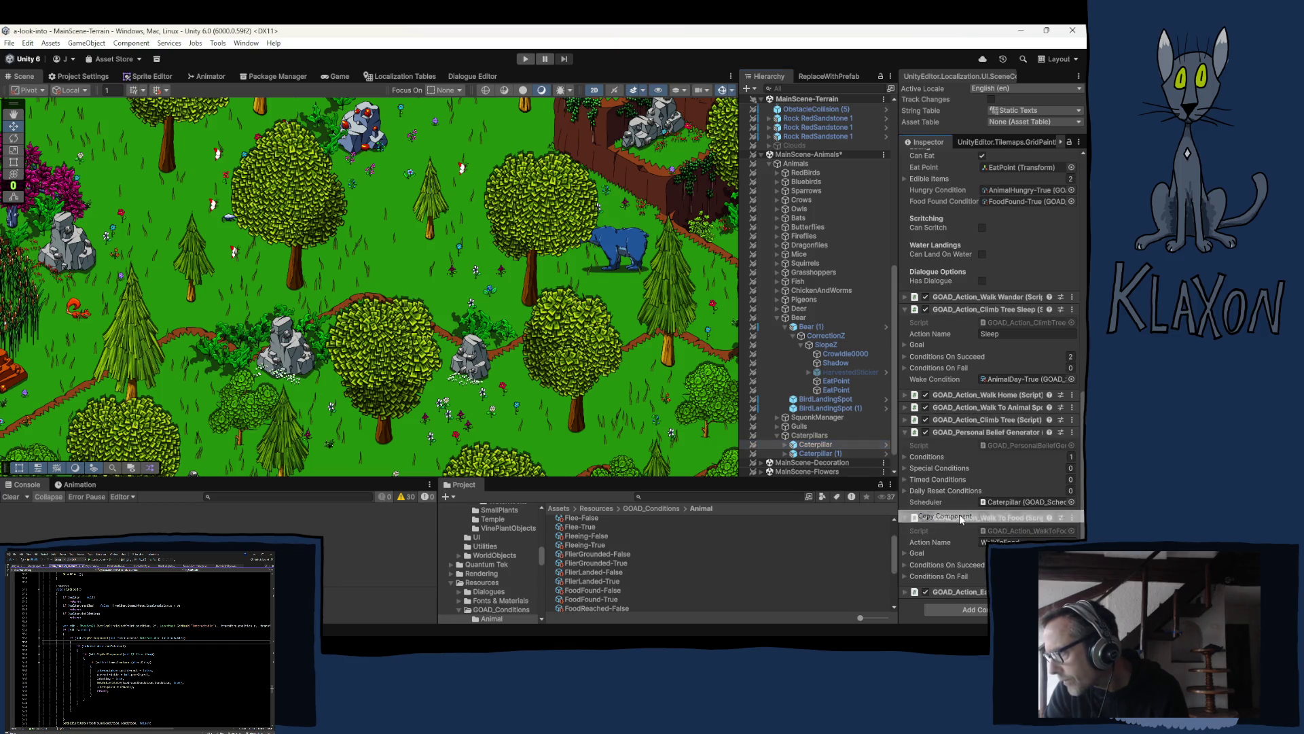
click(811, 328)
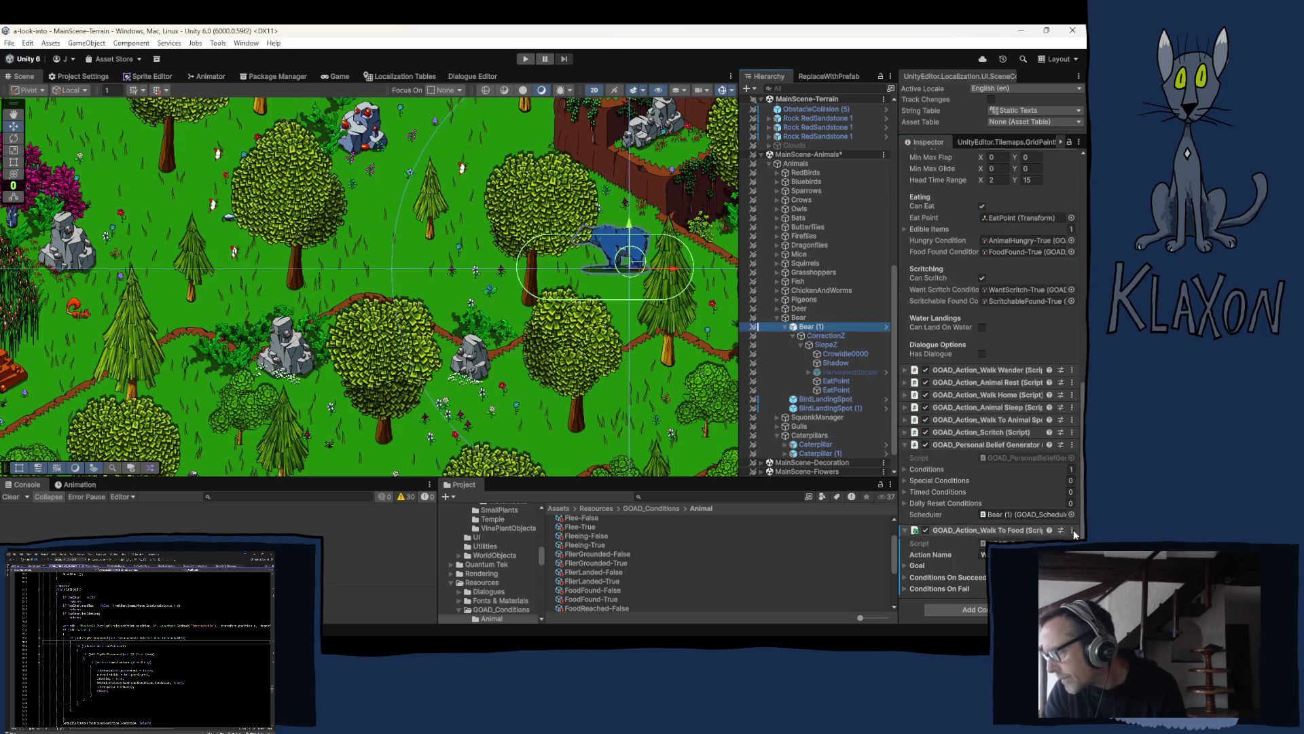
click(1074, 531)
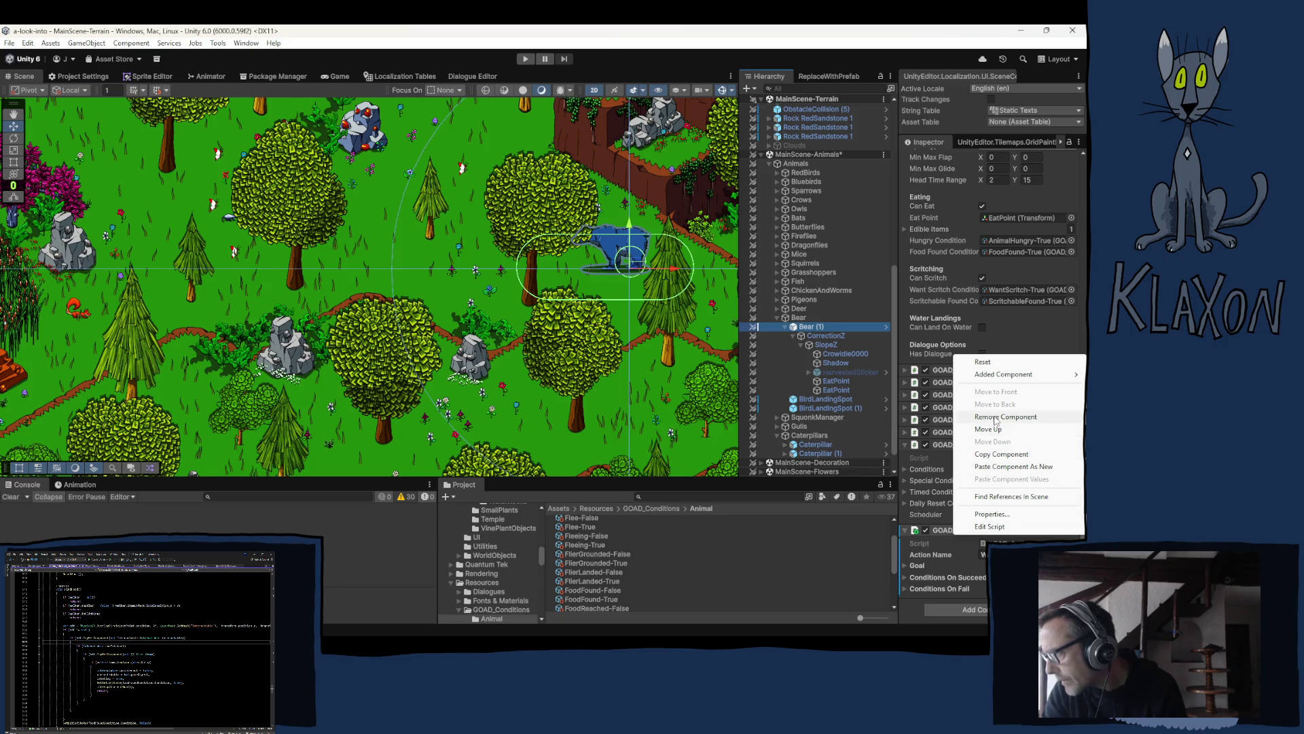
click(993, 468)
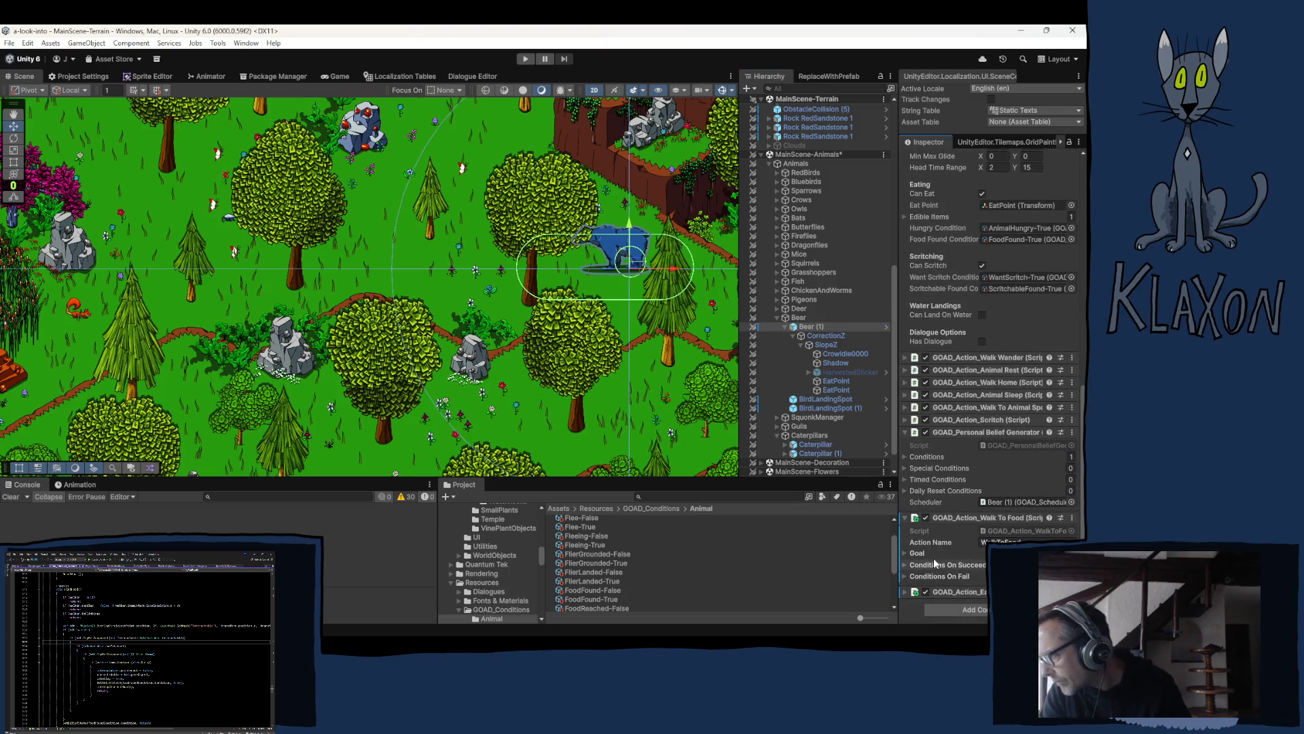
Step: Expand the pasted Walk To Food and Eat actions to show their goals and preconditions
click(905, 552)
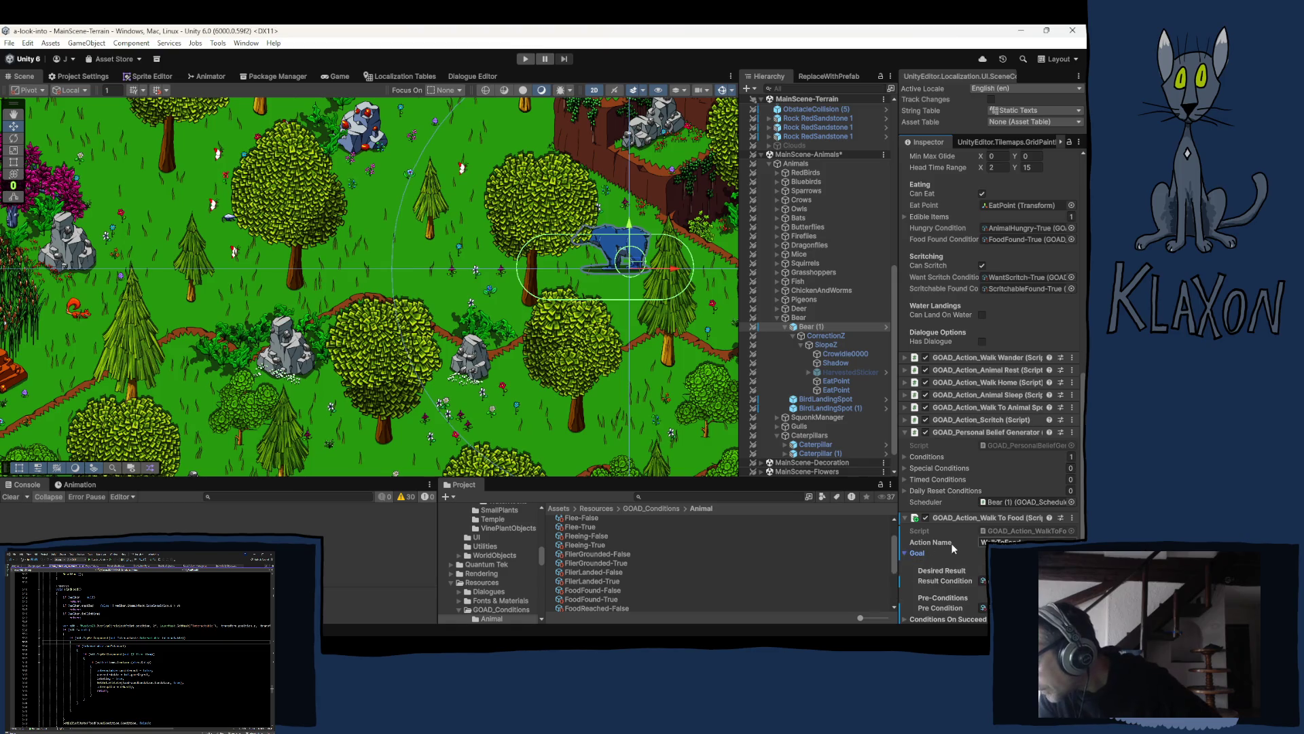
scroll(950, 543, down, 2)
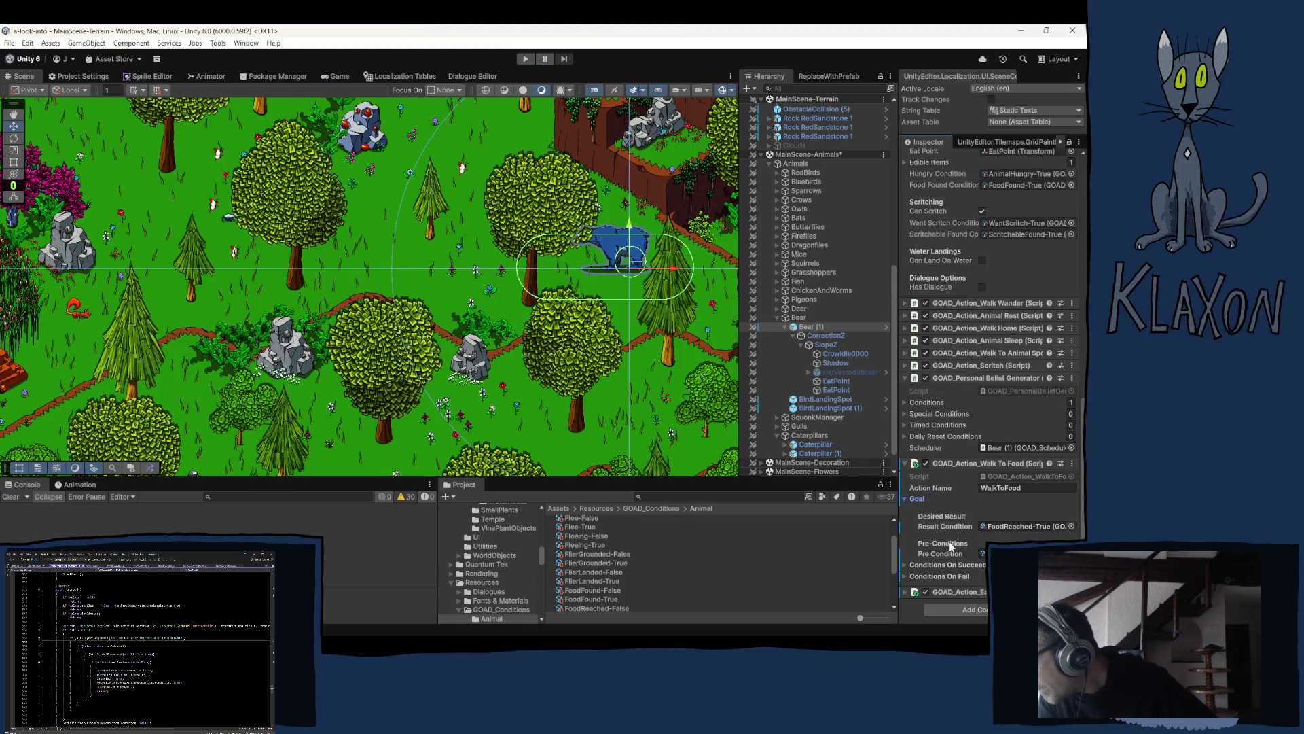
click(903, 592)
scroll(905, 578, down, 3)
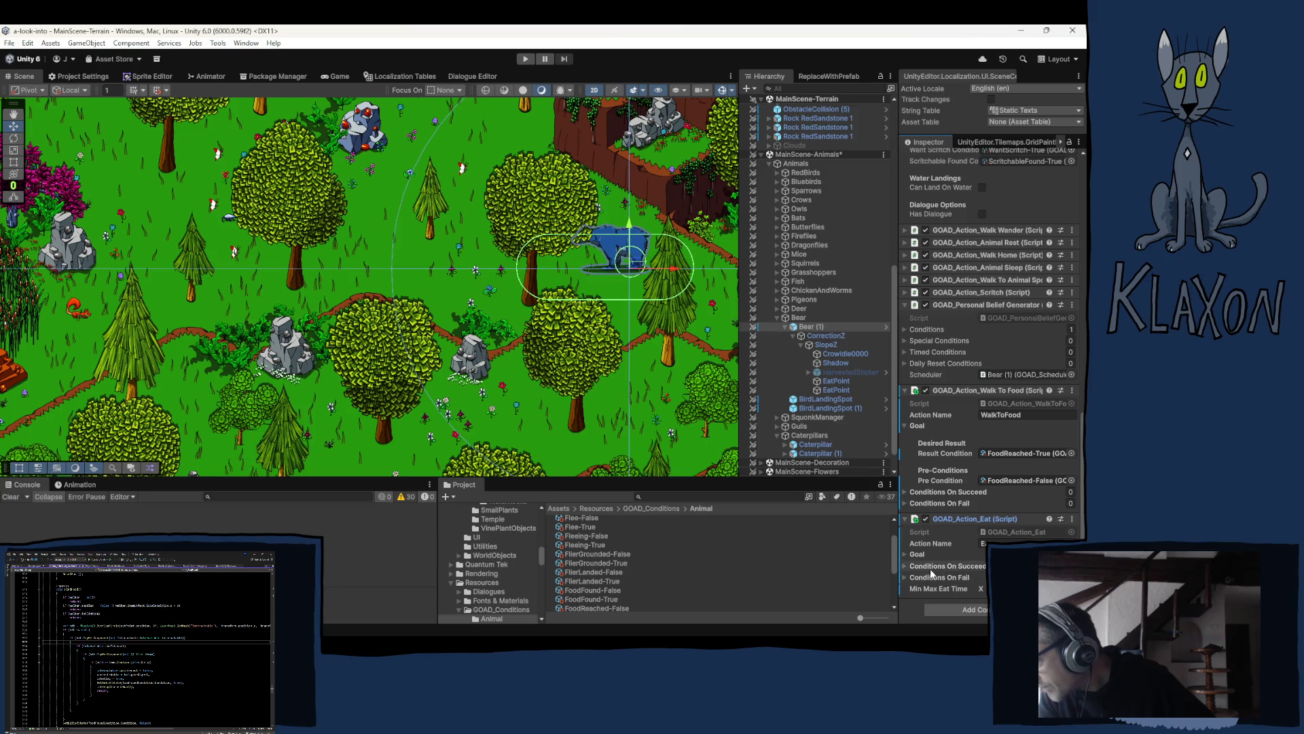
click(905, 553)
Step: Expand the Eat action's Conditions On Succeed and Conditions On Fail lists and review them
scroll(951, 570, down, 2)
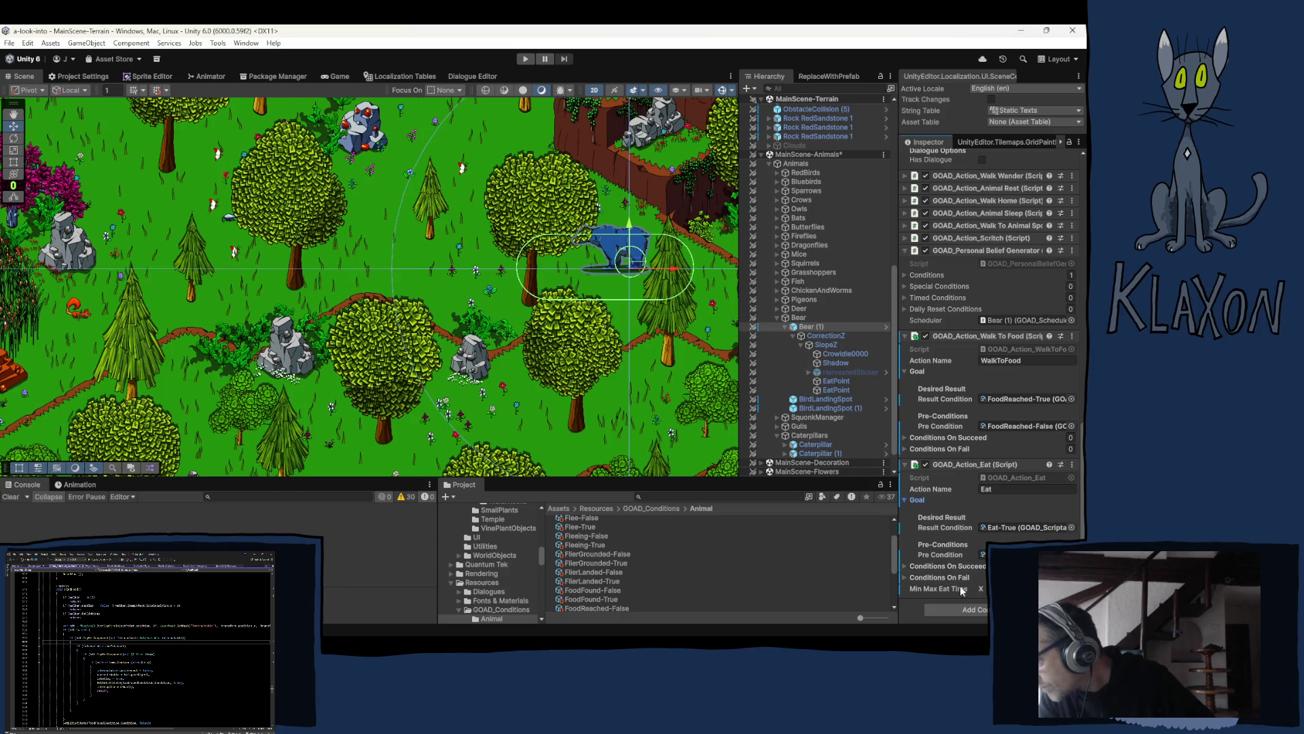
click(905, 567)
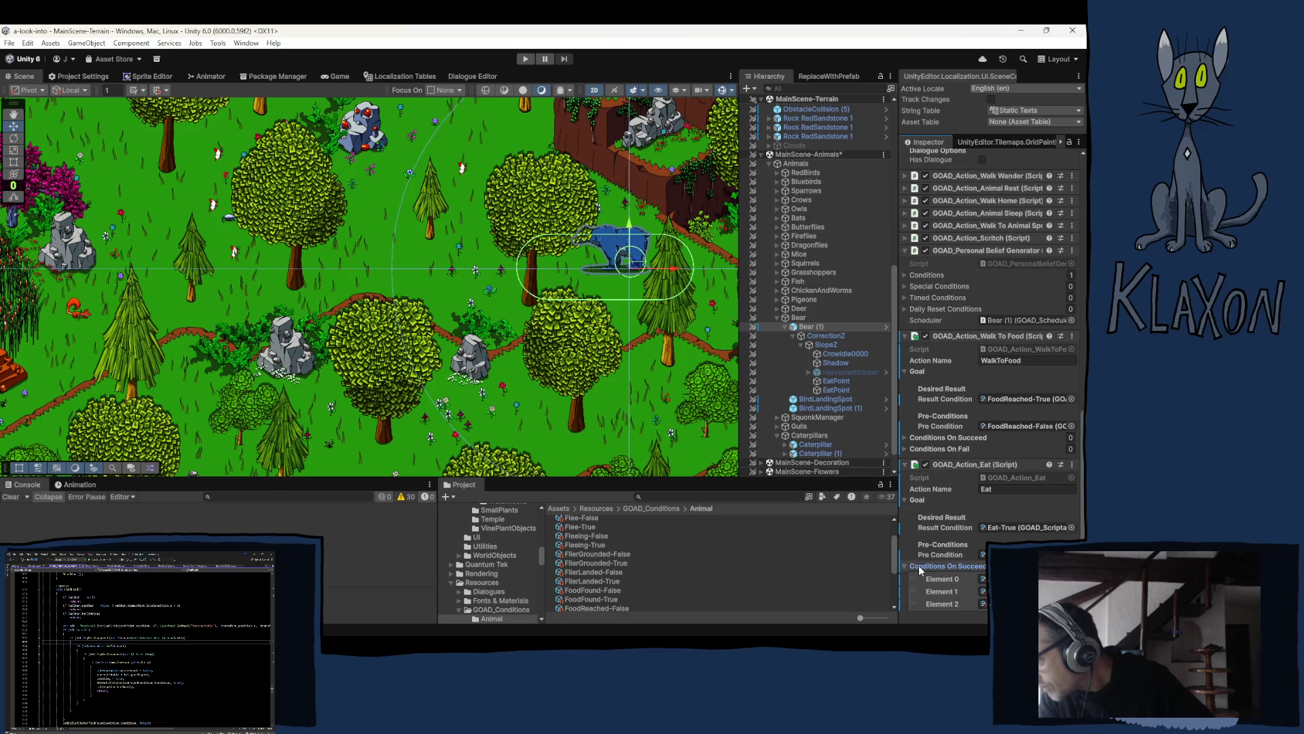
scroll(924, 577, down, 1)
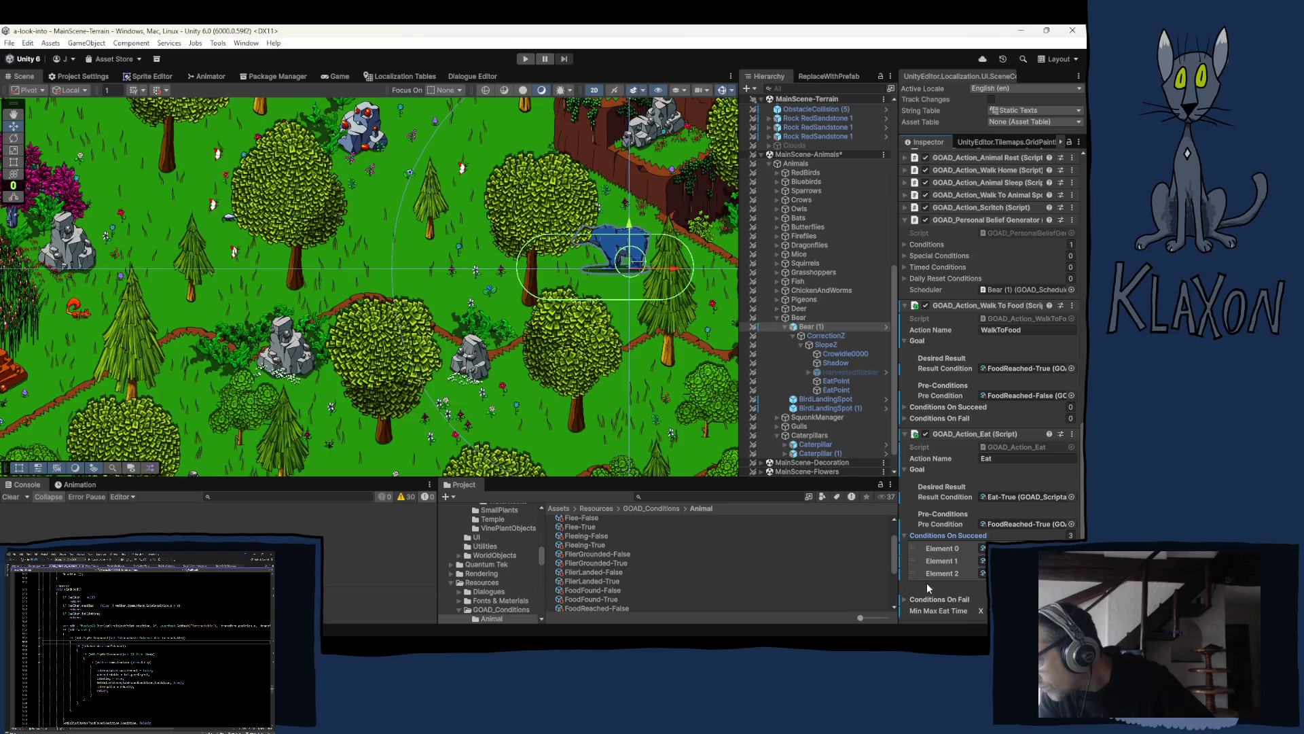
scroll(928, 588, down, 1)
click(905, 578)
scroll(904, 575, down, 2)
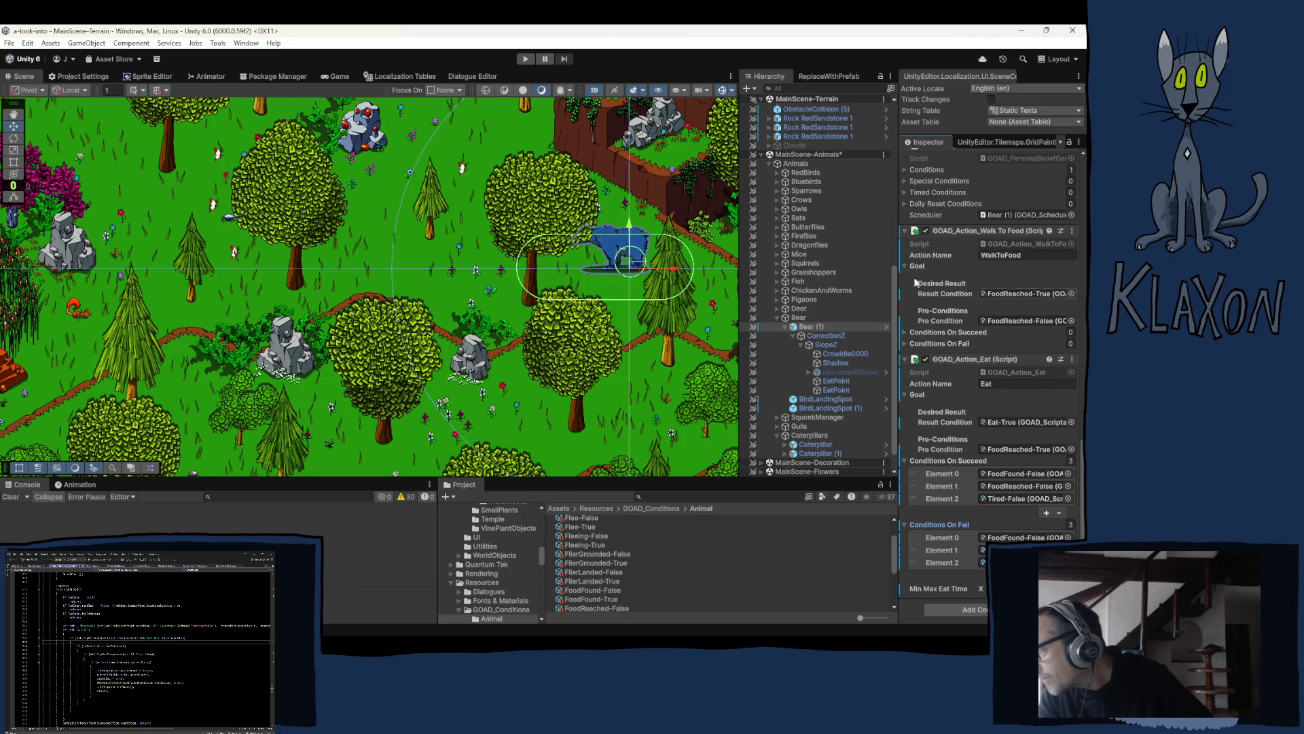
scroll(938, 237, up, 5)
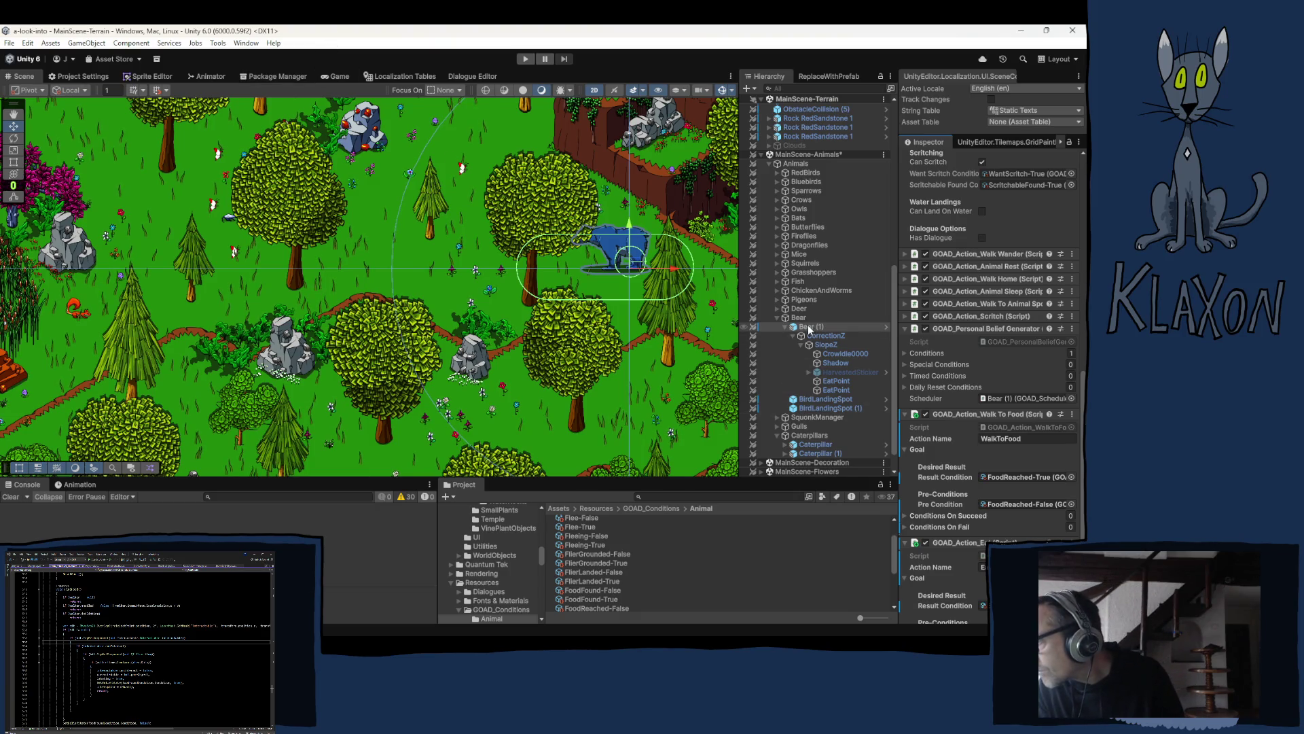
Step: Apply the added Walk To Food and Eat components as overrides in Prefab 'Bear'
right_click(945, 413)
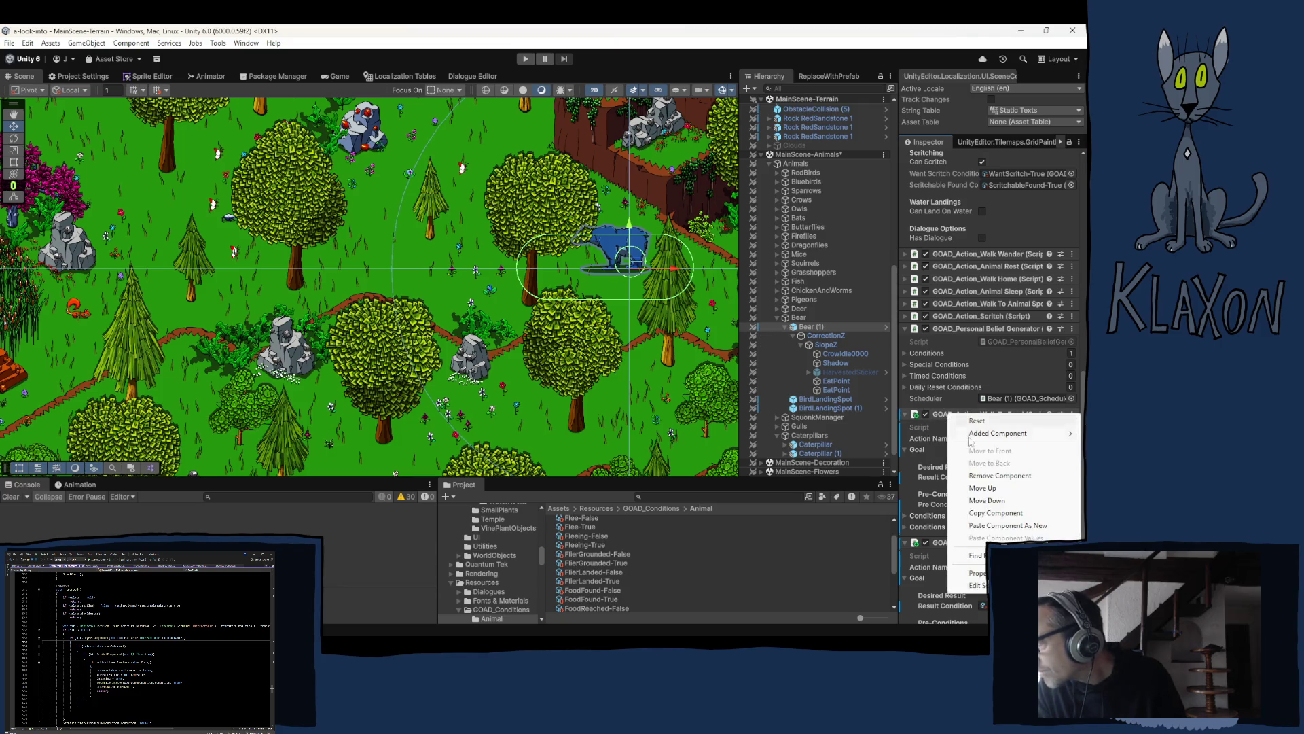
mouse_move(998, 433)
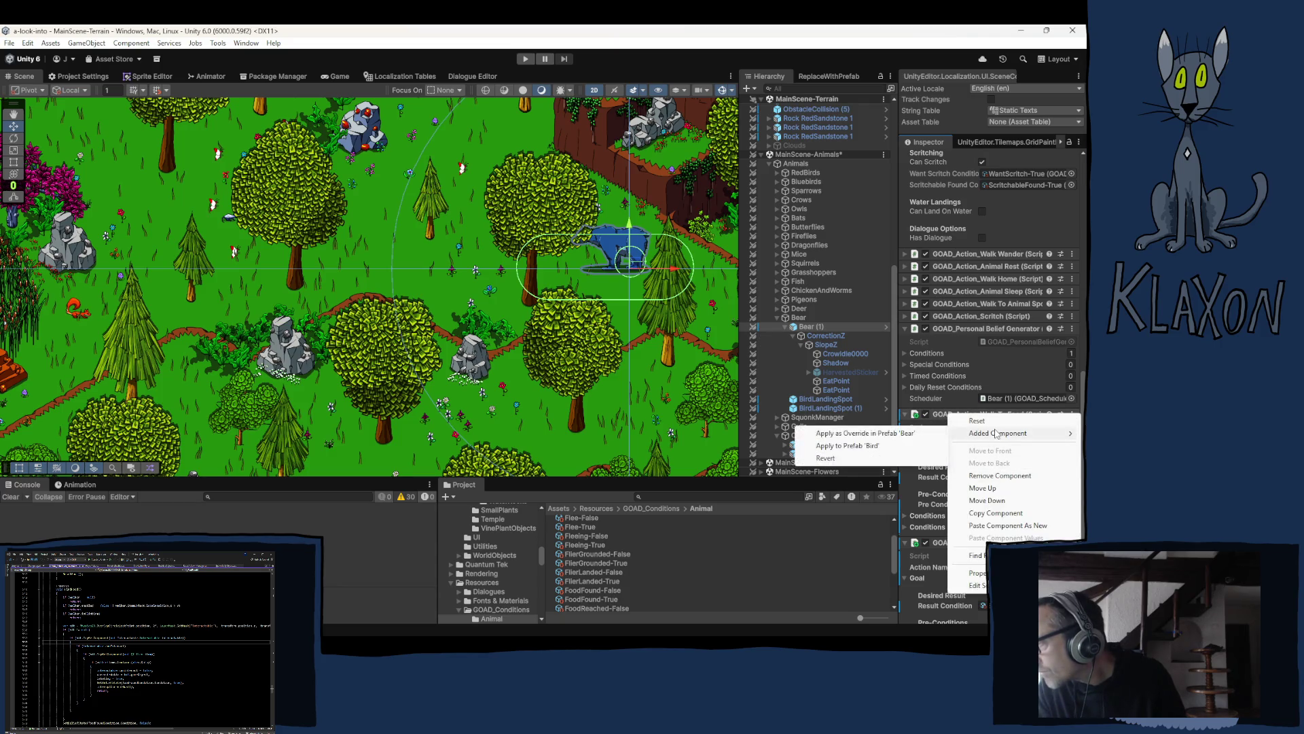
click(875, 433)
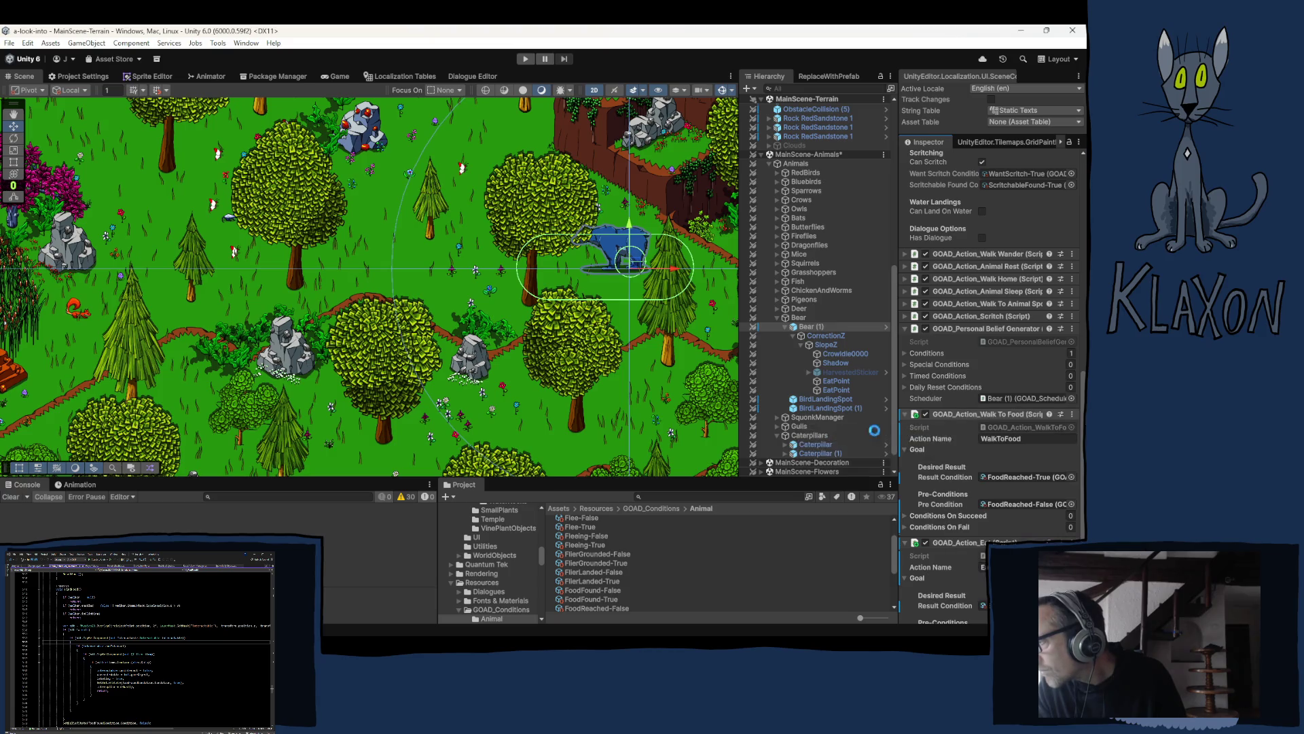
right_click(954, 543)
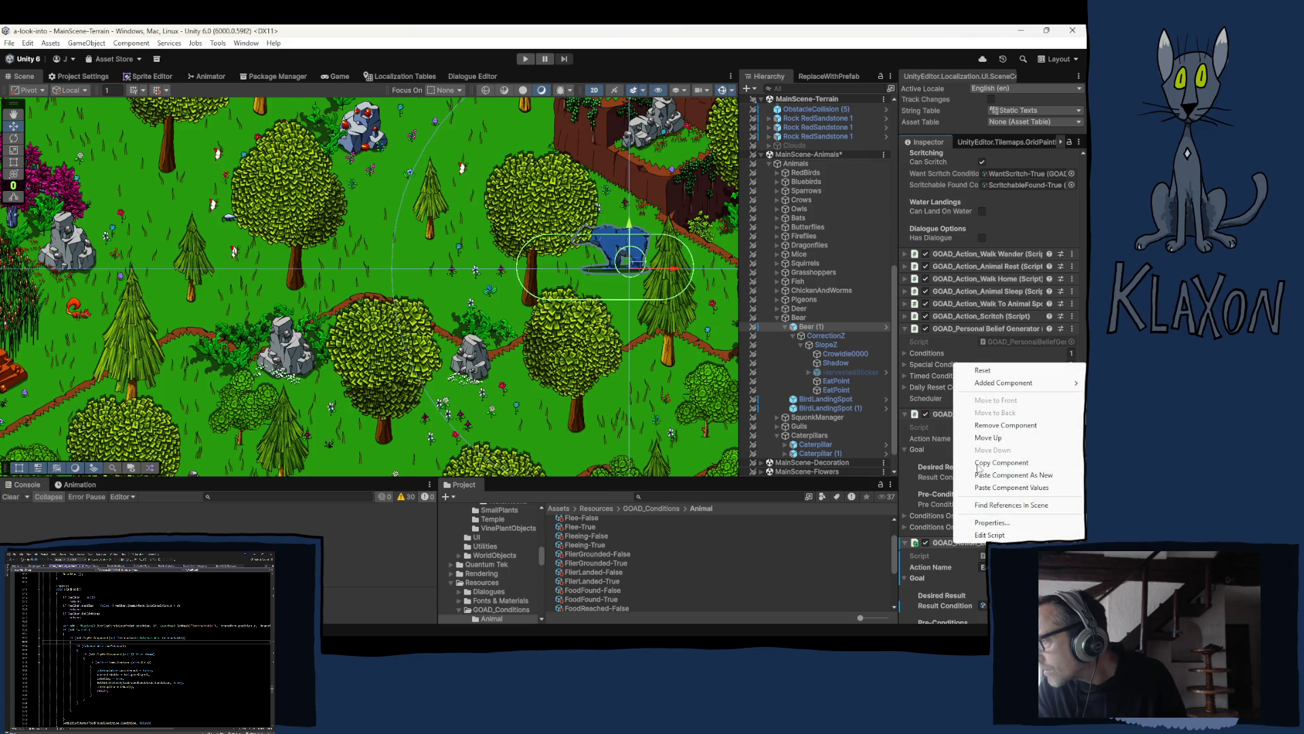
mouse_move(987, 386)
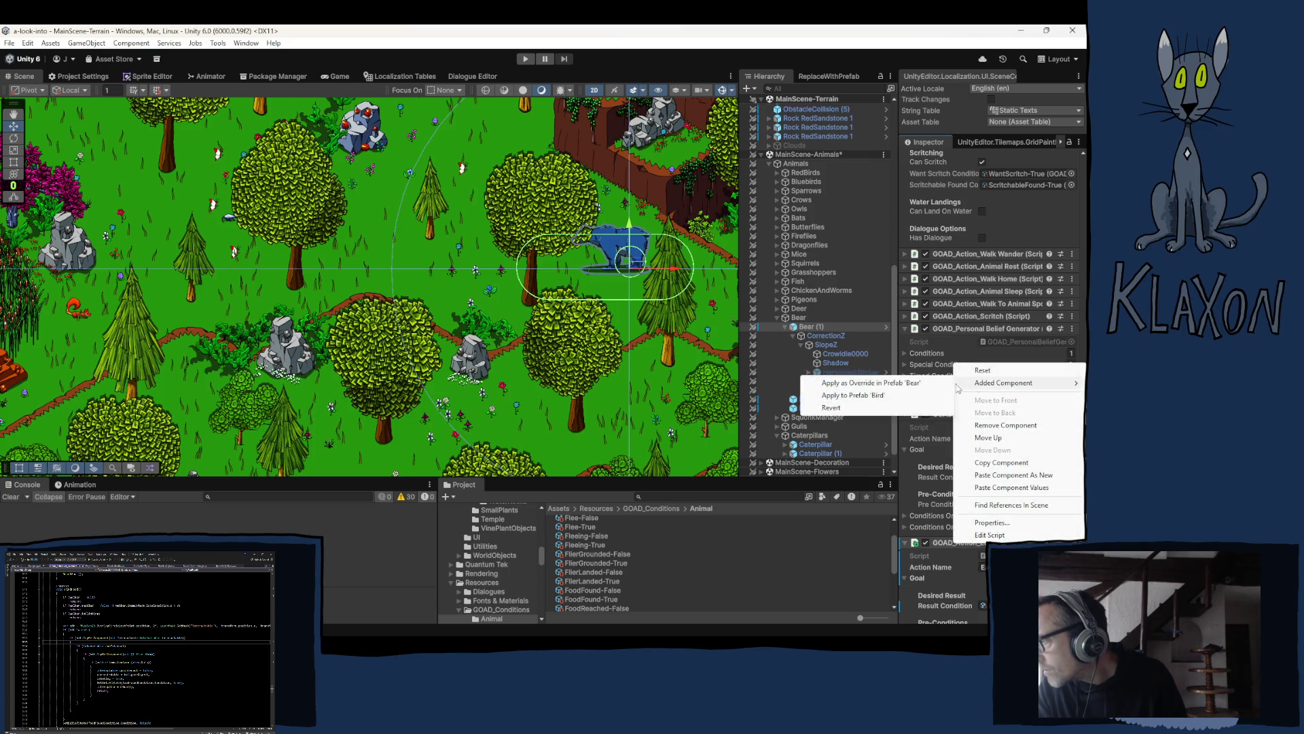
click(897, 385)
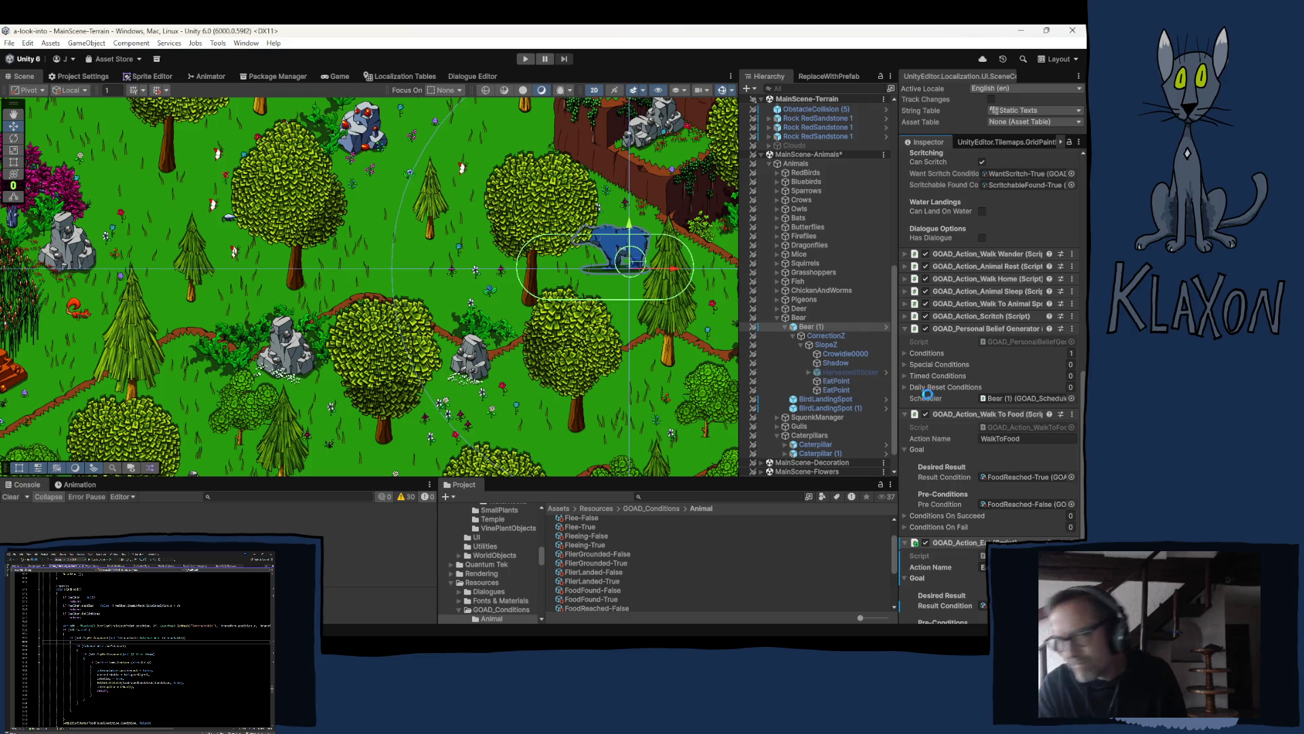